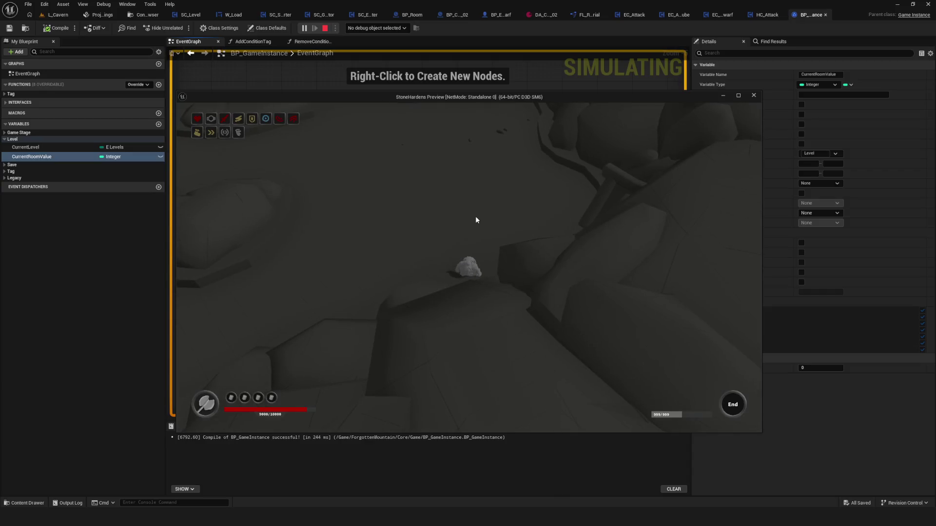
key(s)
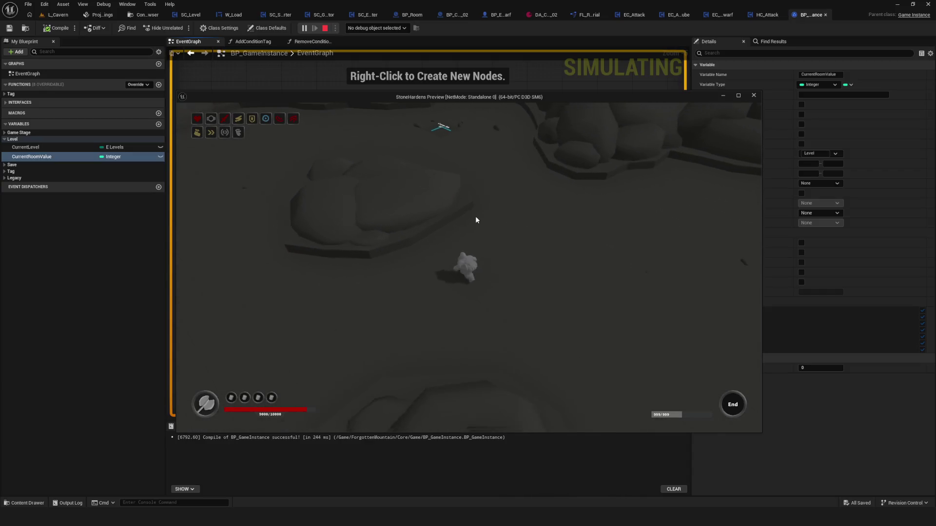
Step: Walk the hero back and forth with S and W, then stop the play session with Esc
key(w)
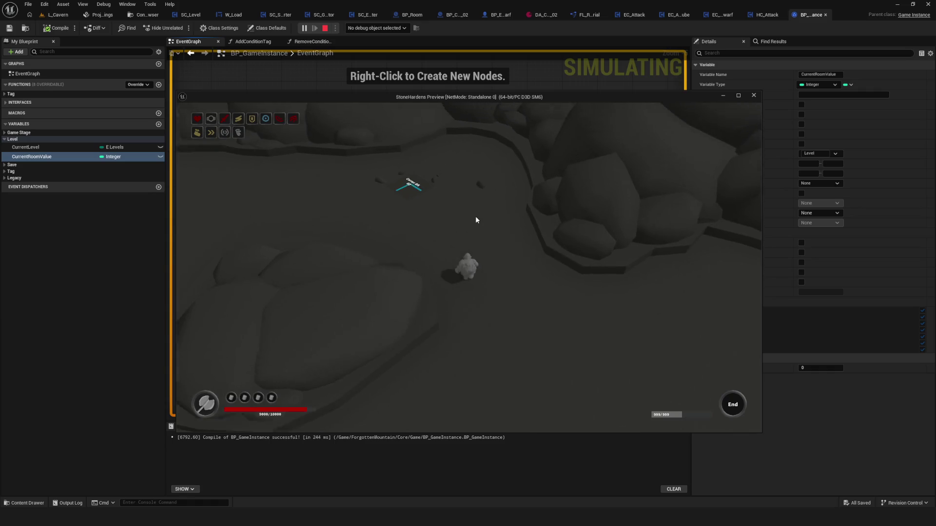
key(s)
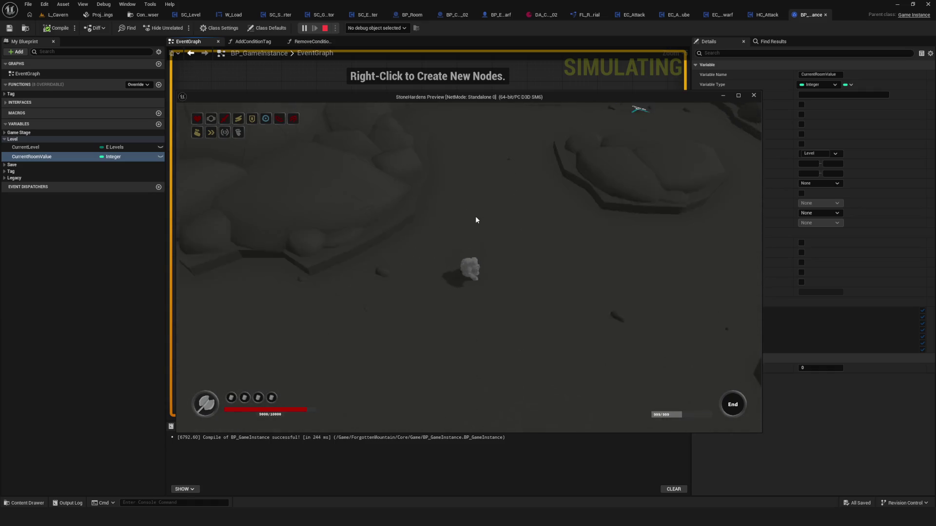
key(w)
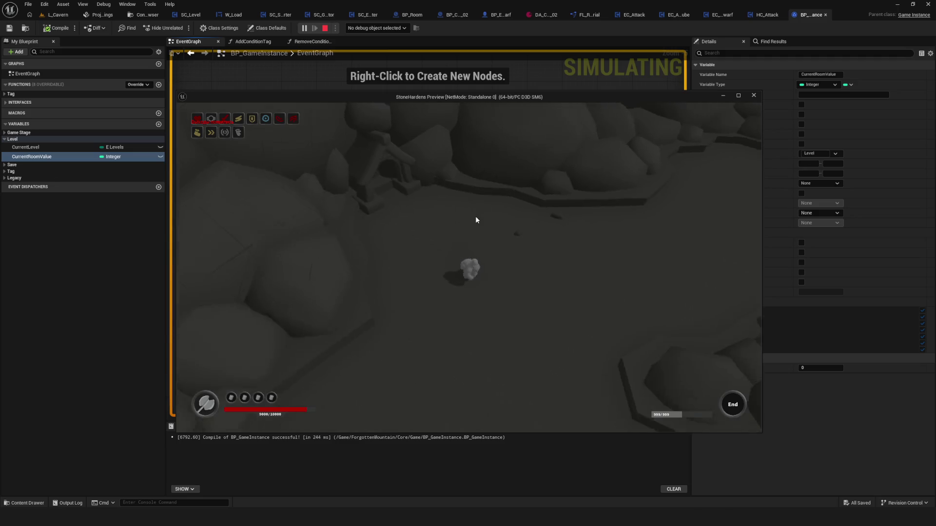
key(Escape)
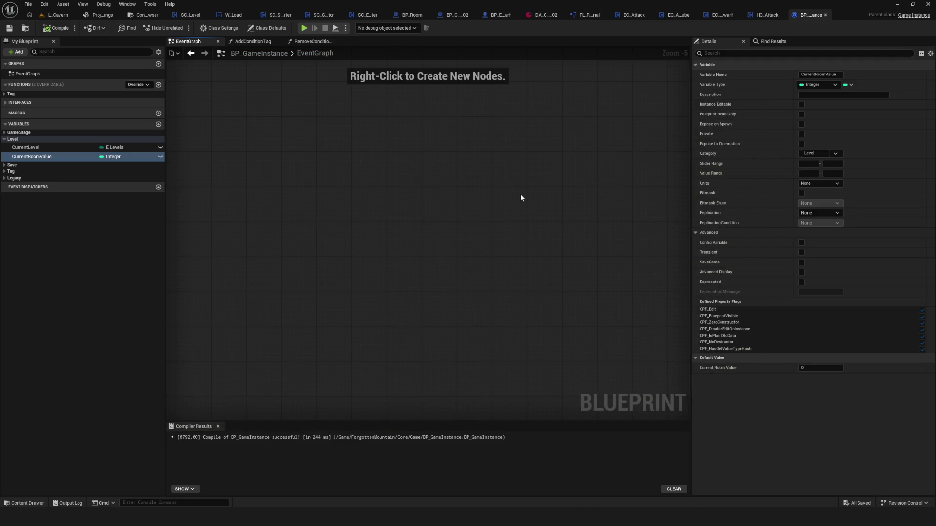
Step: Look through the SC_Starter, SC_Level and SC_Generator blueprint graphs
click(281, 15)
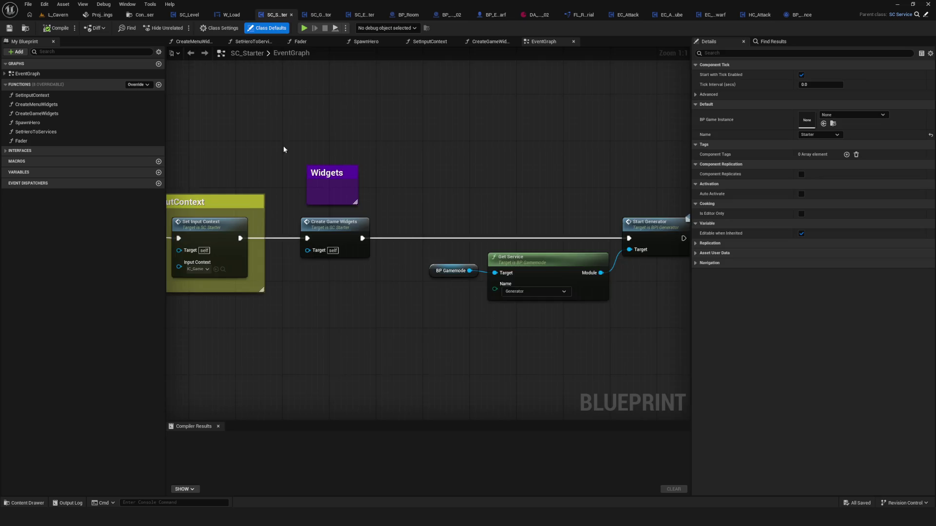
scroll(488, 188, down, 5)
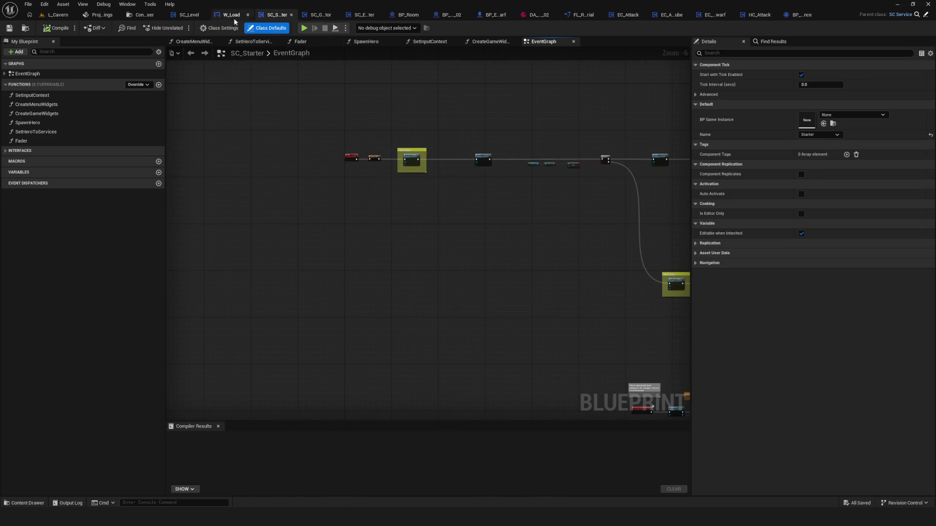
click(189, 15)
scroll(408, 205, down, 6)
scroll(388, 188, up, 6)
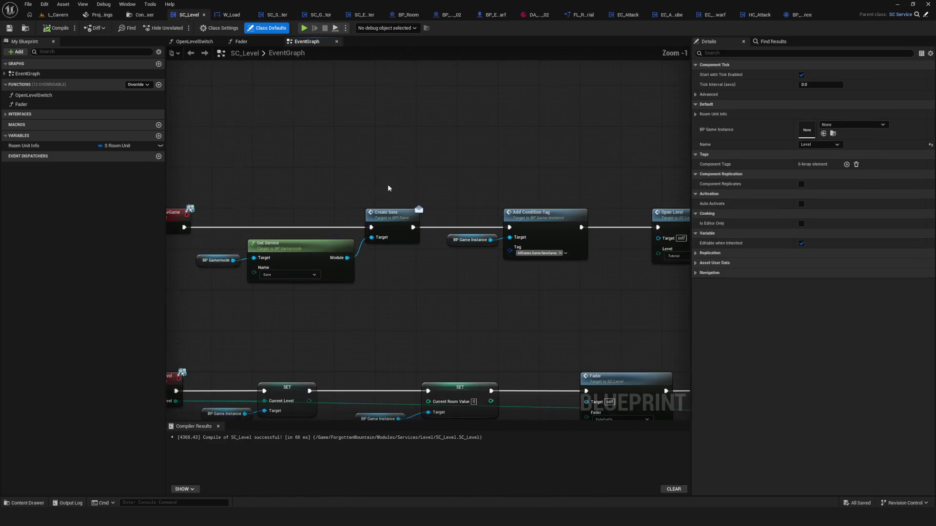
drag(384, 154, 347, 152)
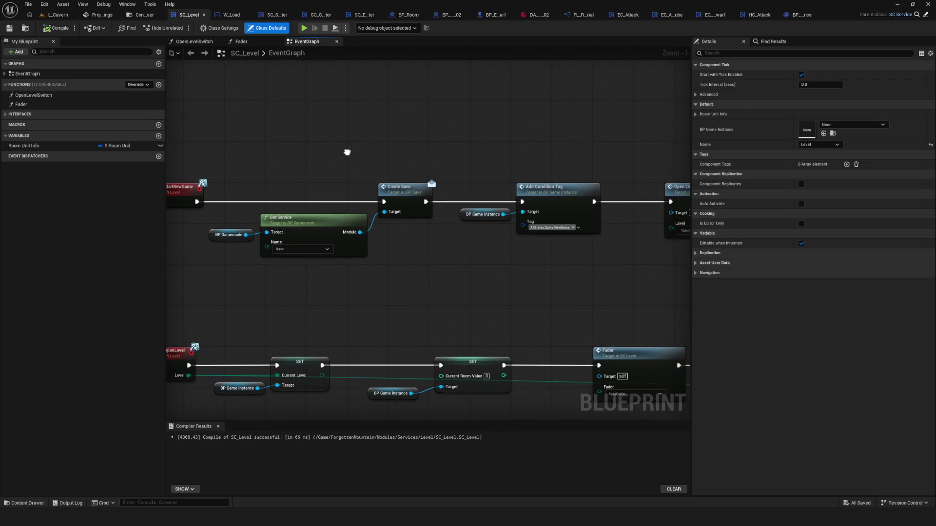
click(319, 14)
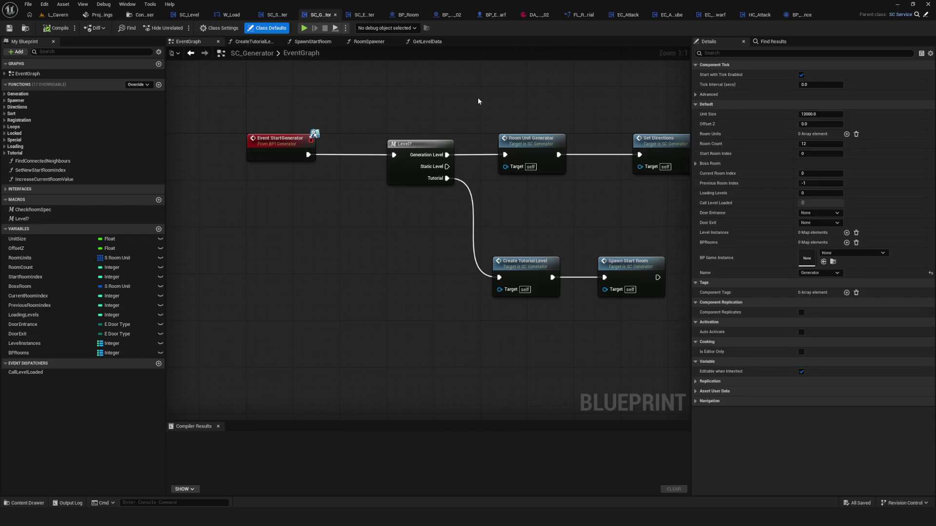
drag(477, 101, 343, 147)
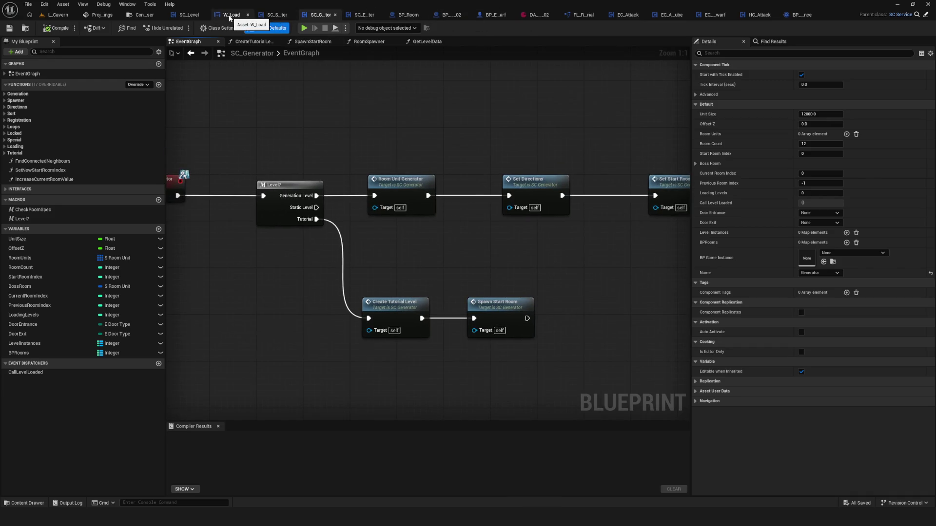
Step: Set SC_Level's Open Level node to Cavern, compile, and start a play test
click(188, 15)
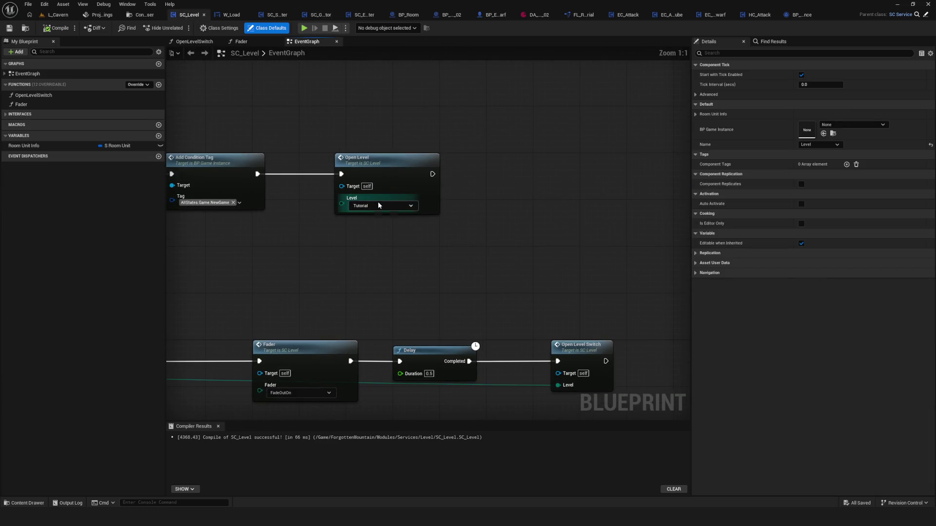
click(379, 205)
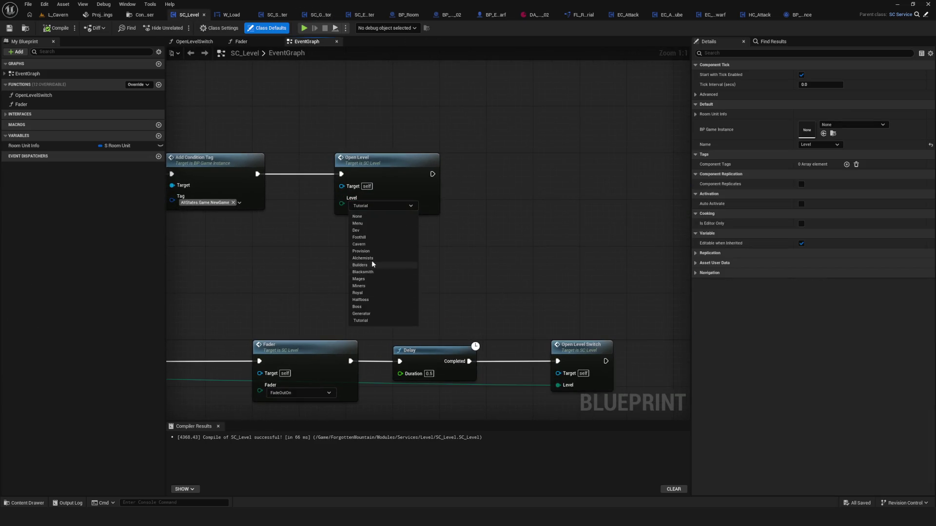
click(378, 244)
click(10, 28)
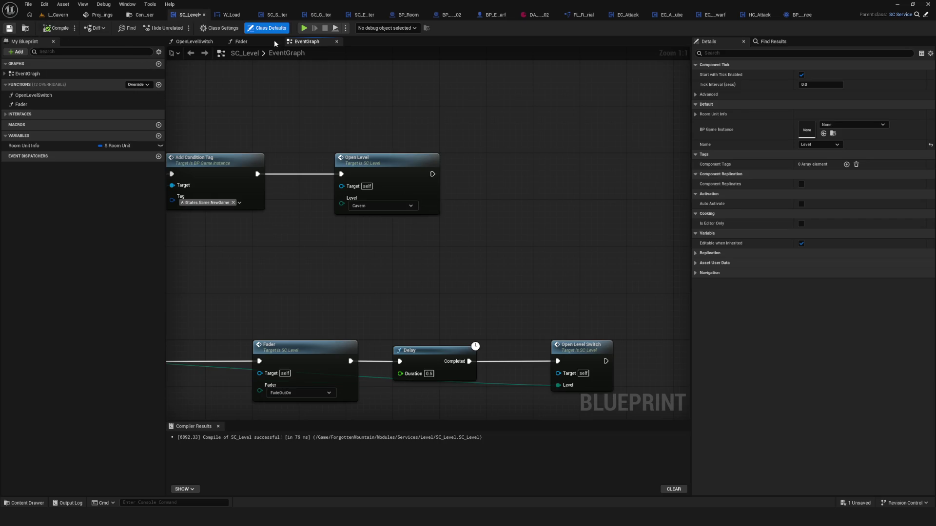
click(303, 28)
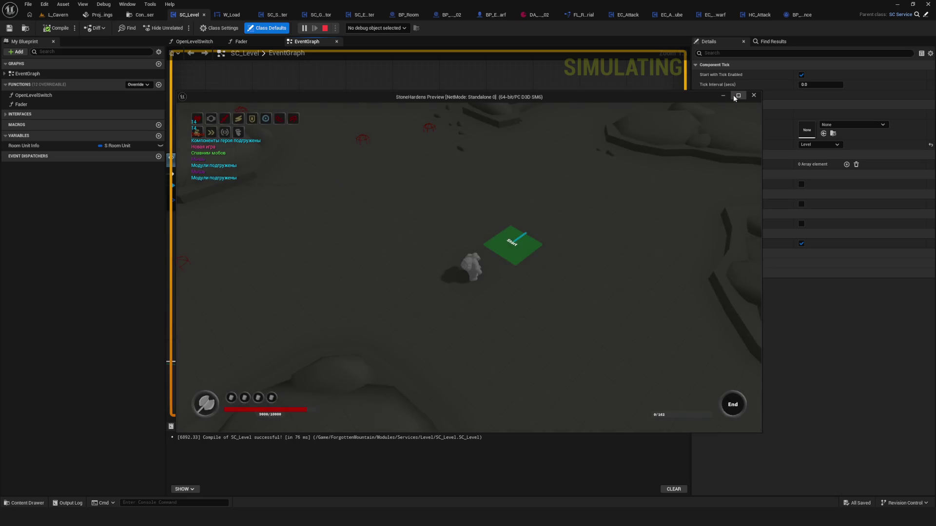
Step: Start a New Game in the preview window
click(737, 95)
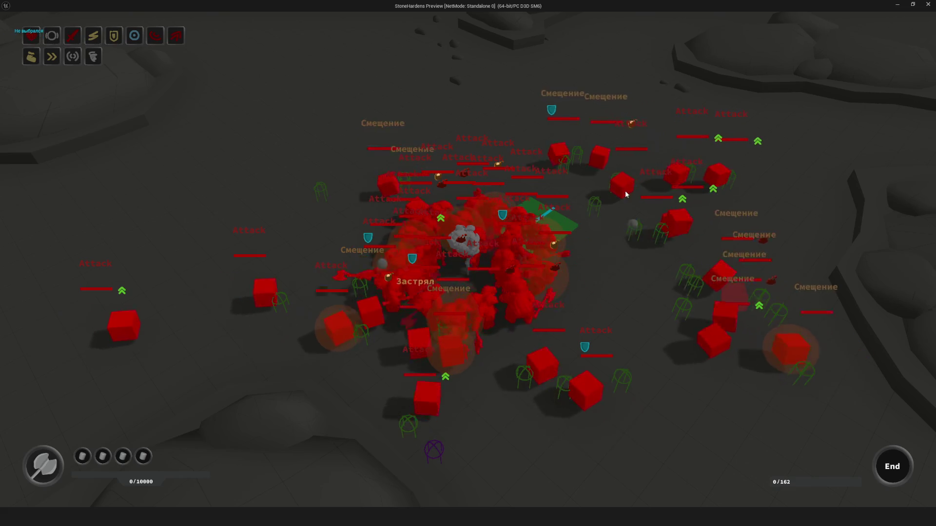
Step: End the play session, rearrange the view of the node rows, and save all changed assets
key(Escape)
scroll(531, 242, down, 6)
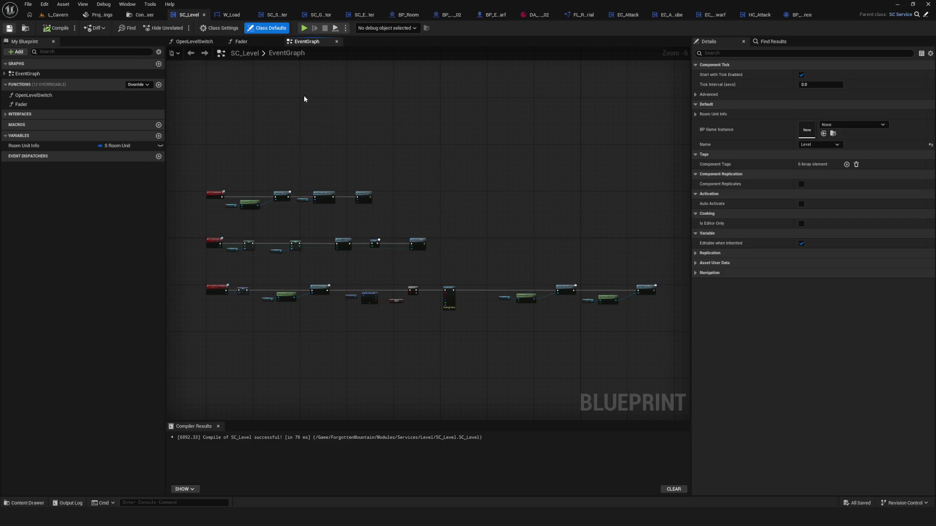
drag(465, 161, 551, 161)
scroll(603, 226, up, 1)
mouse_move(603, 226)
mouse_down()
mouse_move(404, 215)
mouse_move(662, 188)
mouse_move(575, 193)
mouse_up()
scroll(507, 190, up, 2)
scroll(300, 176, down, 5)
scroll(301, 176, down, 2)
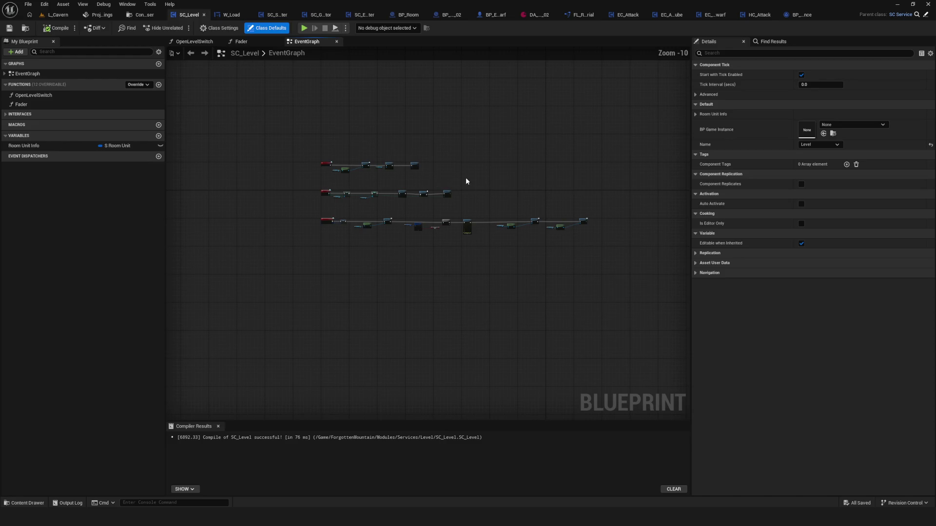
scroll(376, 180, up, 3)
scroll(376, 180, up, 4)
scroll(481, 187, down, 6)
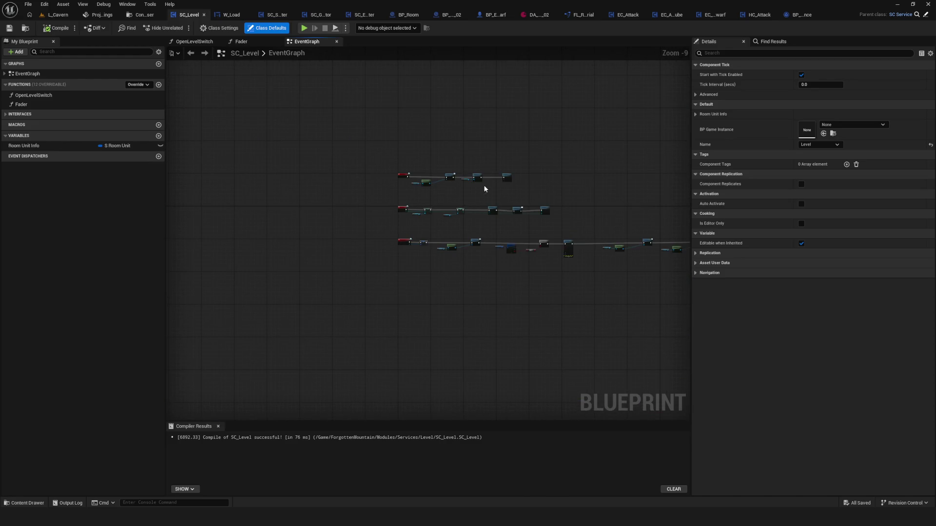
mouse_move(484, 188)
mouse_down()
mouse_move(522, 194)
mouse_move(439, 215)
mouse_up()
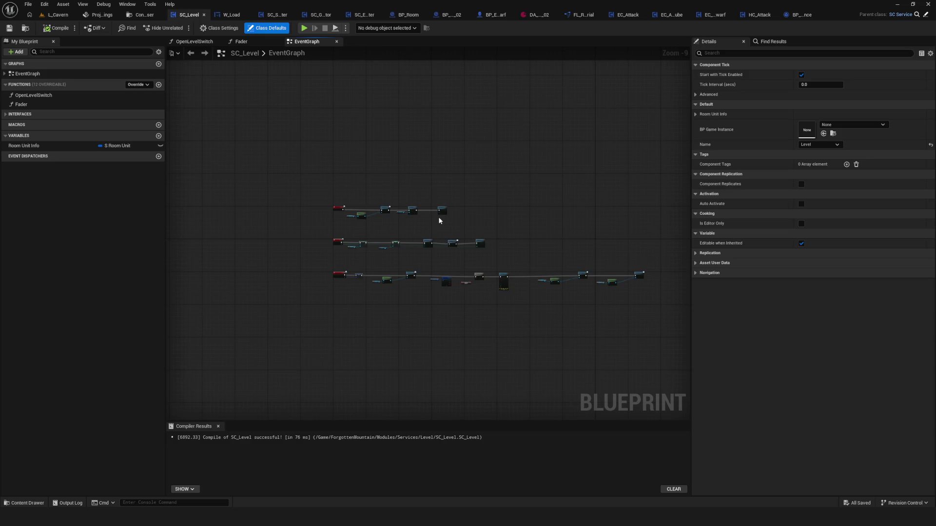
scroll(429, 212, up, 5)
key(ctrl+s)
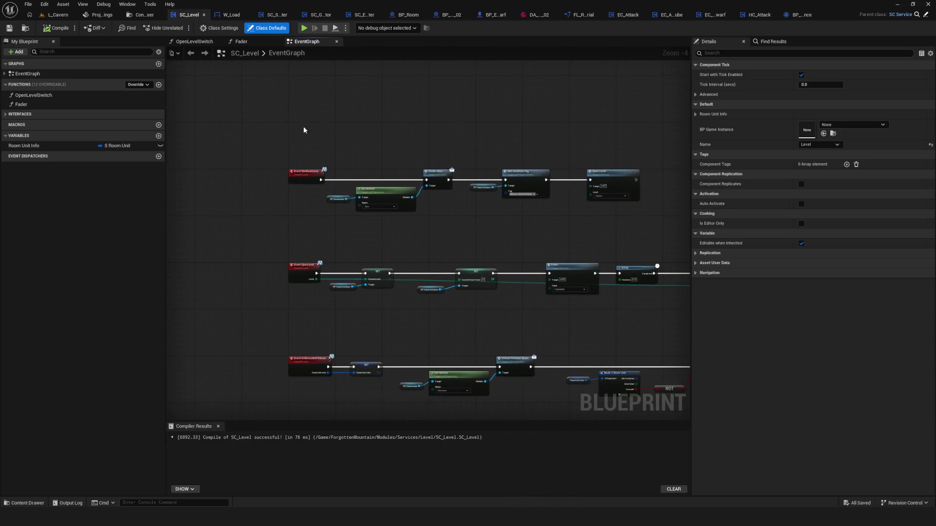
Step: Review the W_Load, SC_Generator and SC_Starter blueprints, panning the SC_Starter event graph
drag(659, 213, 273, 148)
drag(645, 229, 837, 229)
click(227, 15)
click(200, 15)
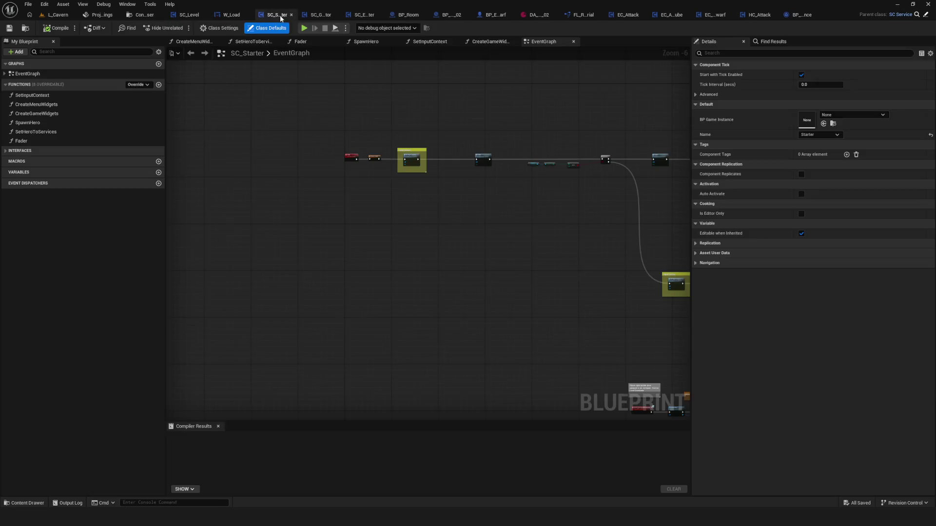
click(326, 15)
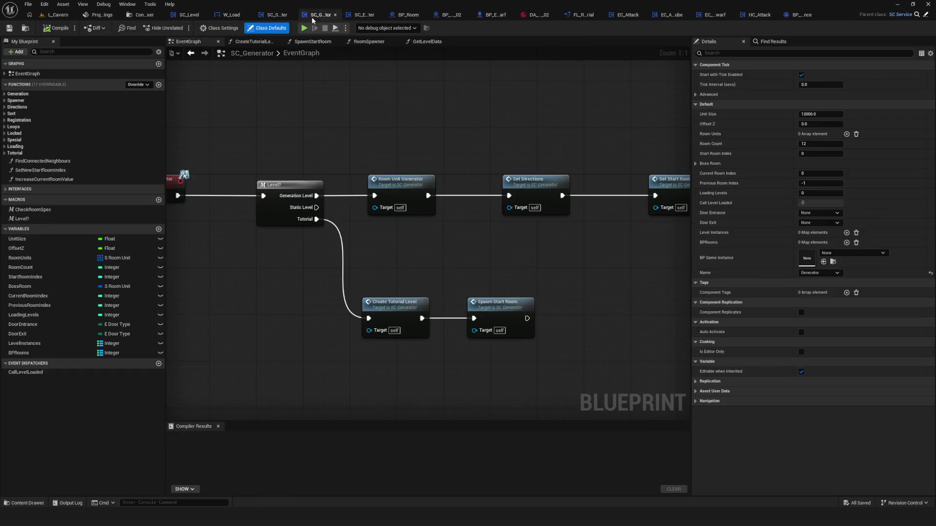
click(273, 16)
click(232, 14)
click(268, 16)
click(316, 15)
click(275, 15)
mouse_move(470, 113)
mouse_down()
mouse_move(291, 154)
mouse_move(560, 215)
mouse_move(434, 183)
mouse_move(493, 194)
mouse_move(534, 319)
mouse_move(467, 156)
mouse_up()
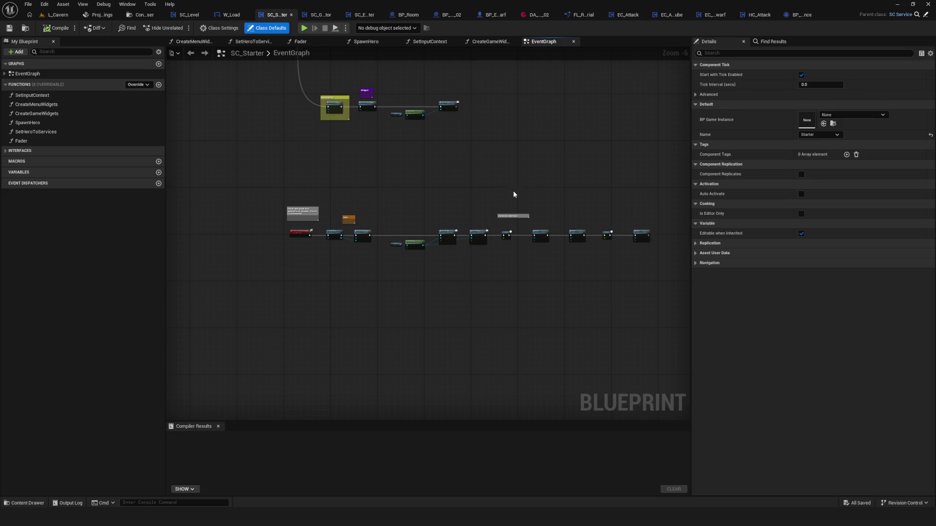
mouse_move(514, 194)
mouse_down()
mouse_move(459, 234)
mouse_move(472, 313)
mouse_move(514, 277)
mouse_move(511, 257)
mouse_up()
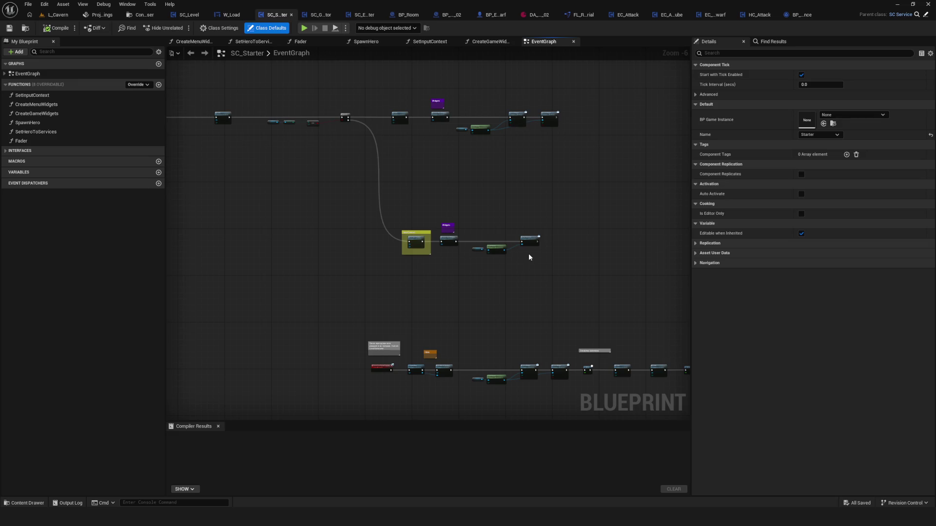
mouse_move(413, 184)
mouse_down()
mouse_move(413, 203)
mouse_move(385, 200)
mouse_up()
Step: Back in SC_Level, run another play test from the main menu and stop it
click(188, 13)
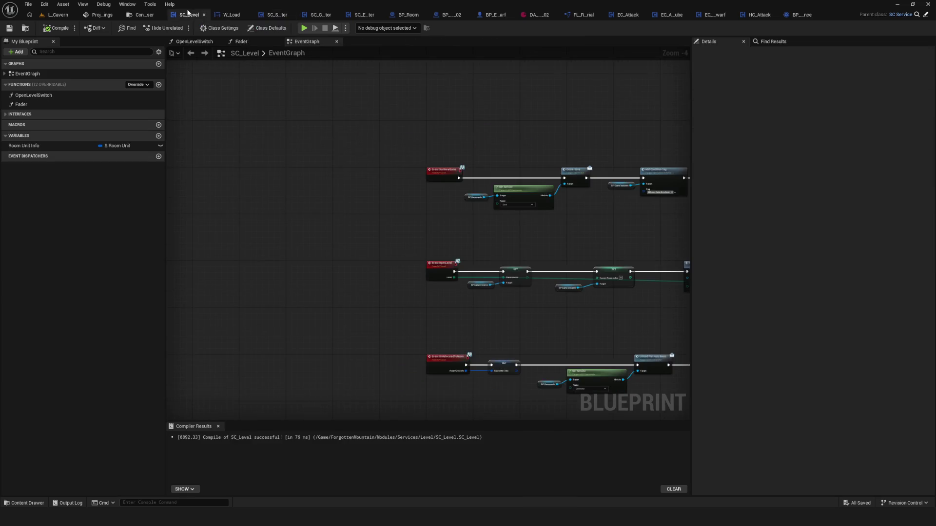
mouse_move(252, 59)
mouse_down()
mouse_move(341, 175)
mouse_move(412, 199)
mouse_move(412, 211)
mouse_up()
scroll(340, 176, down, 5)
scroll(340, 176, up, 5)
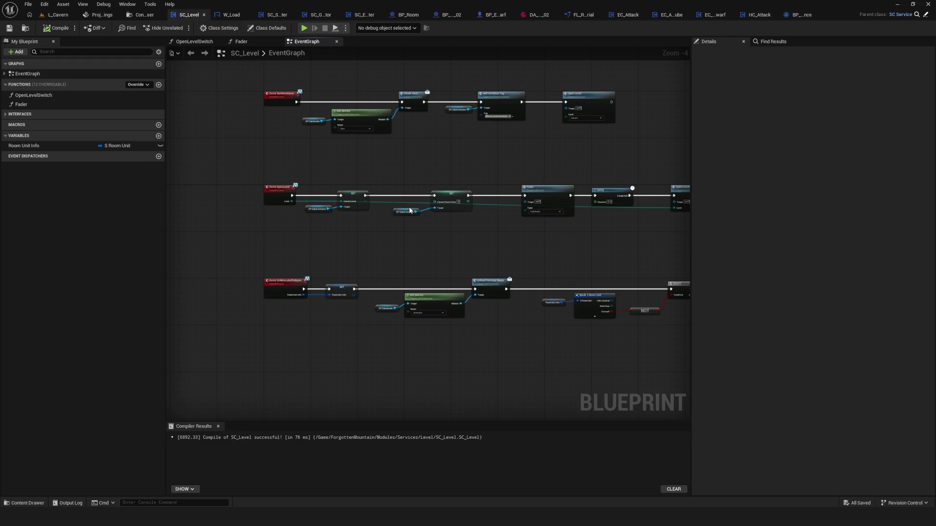
click(304, 28)
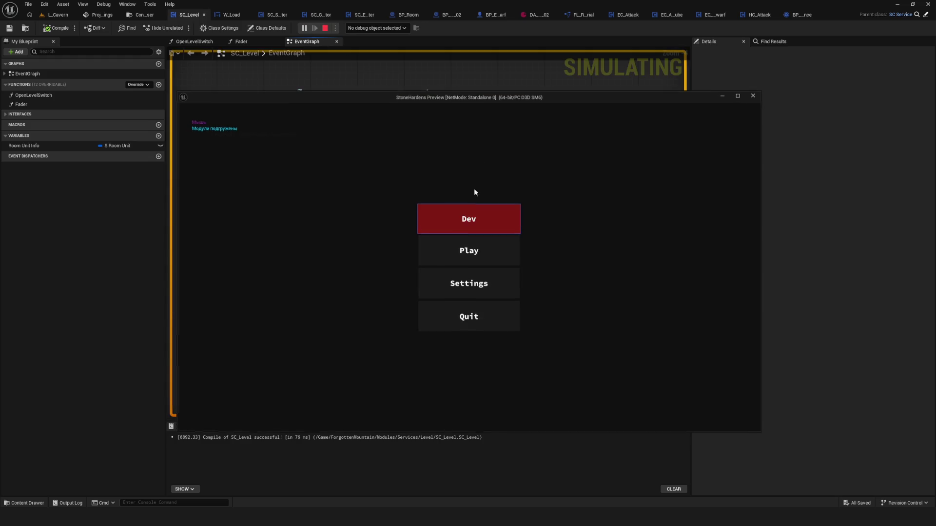
click(503, 209)
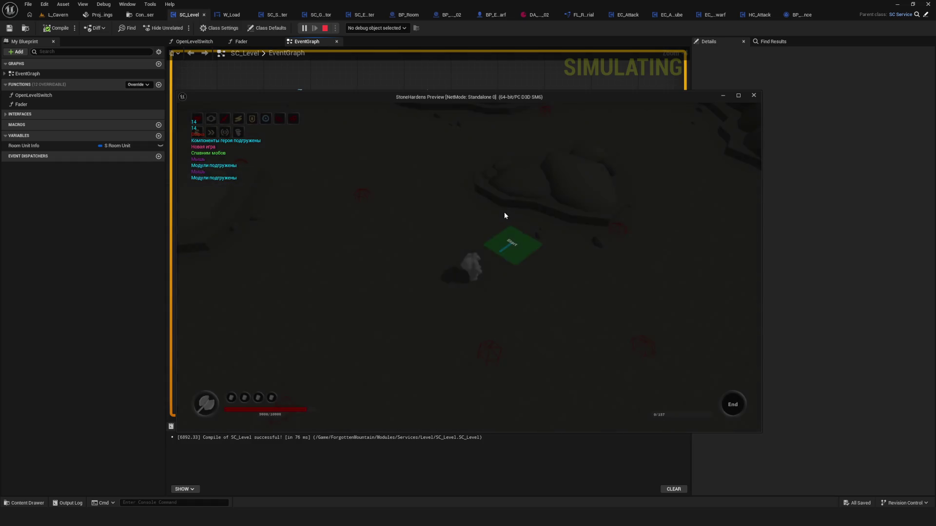
key(Escape)
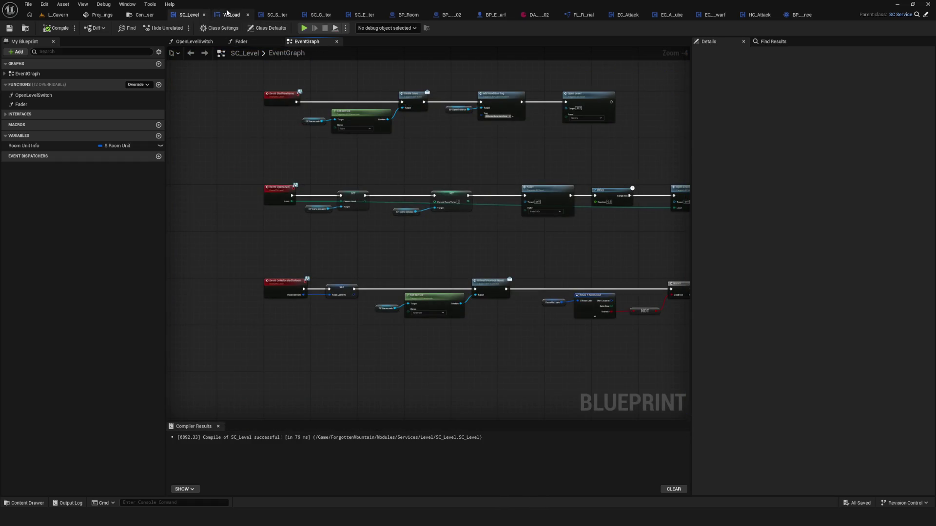
Step: Close the W_Load editor and two other unneeded asset editor tabs
click(319, 15)
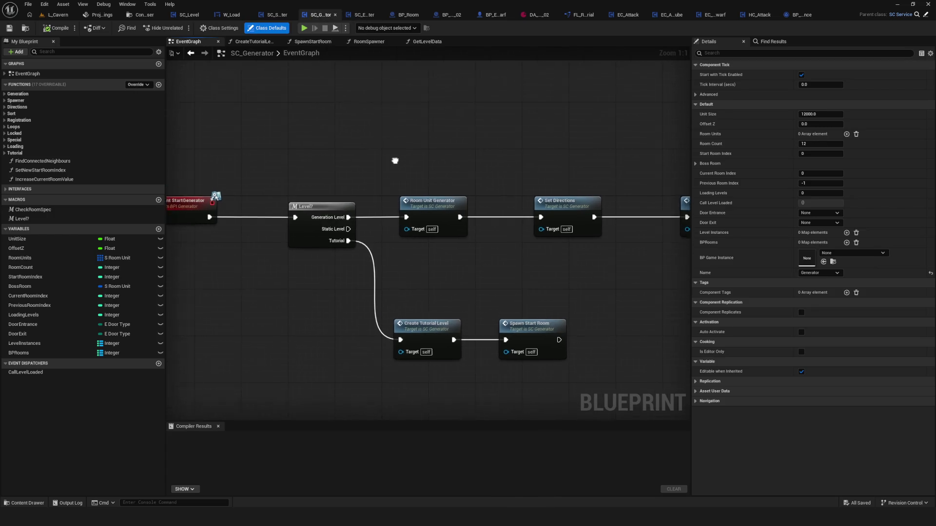
click(286, 19)
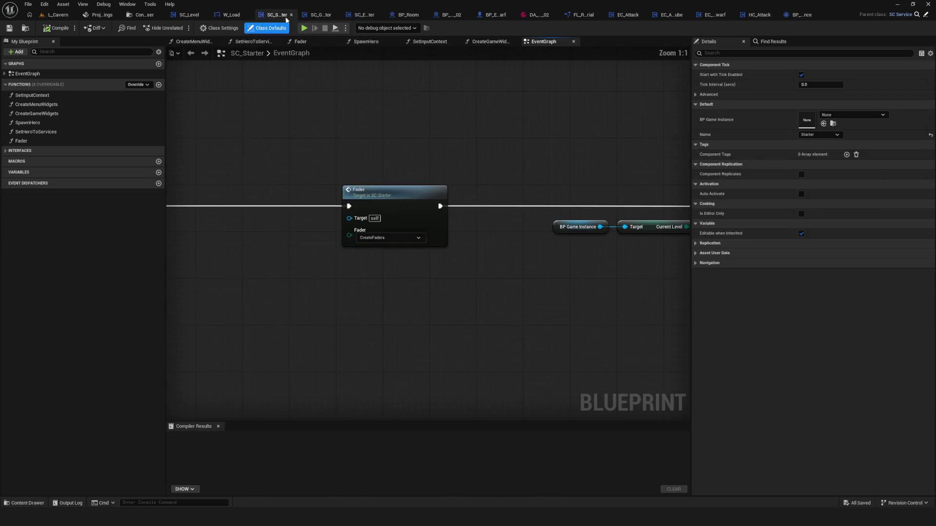
click(247, 15)
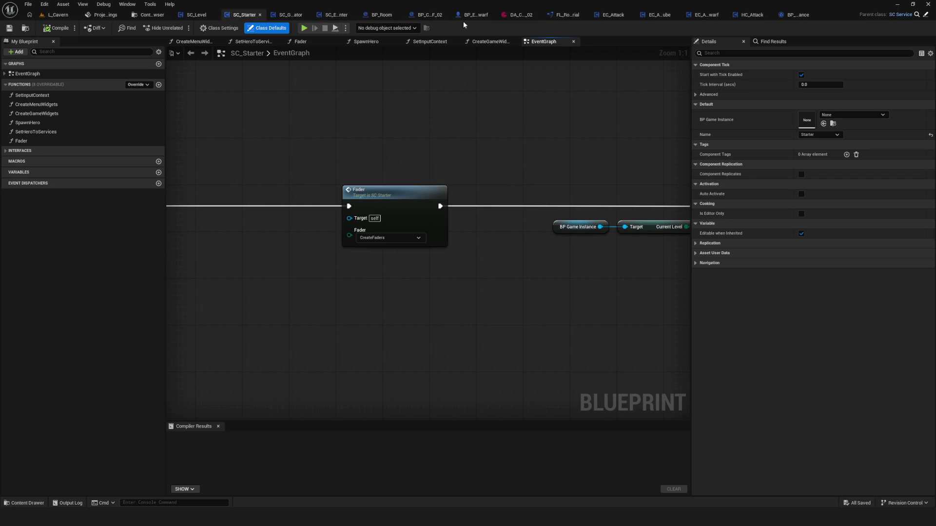
click(541, 15)
click(567, 15)
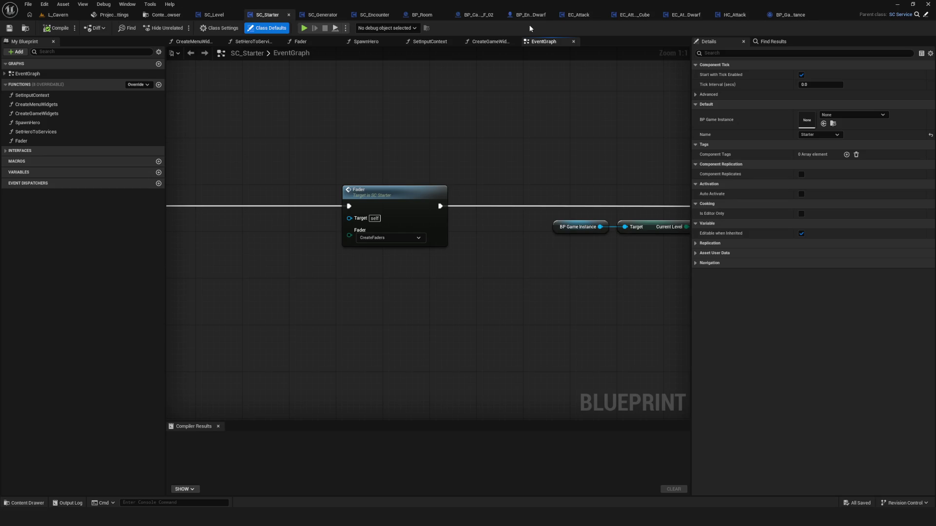
click(321, 14)
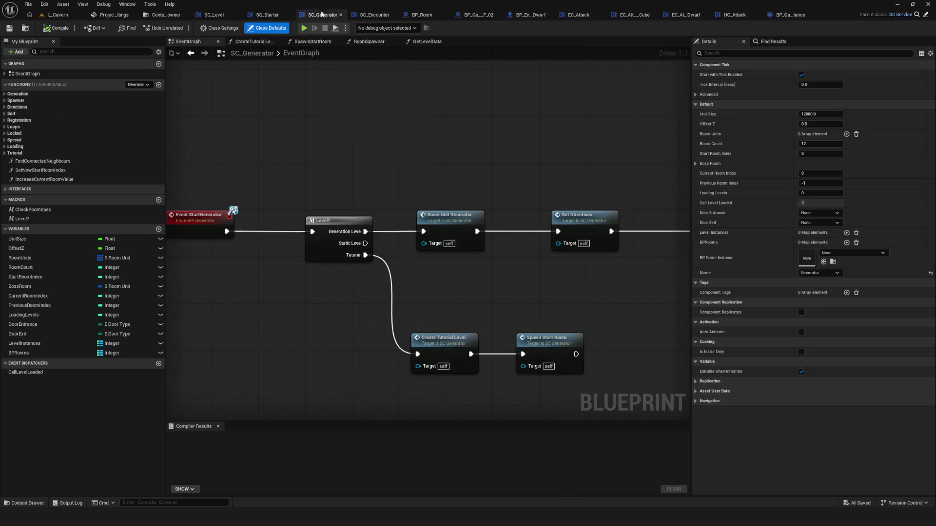
Step: Set SC_Level's Open Level node to load Tutorial
click(213, 15)
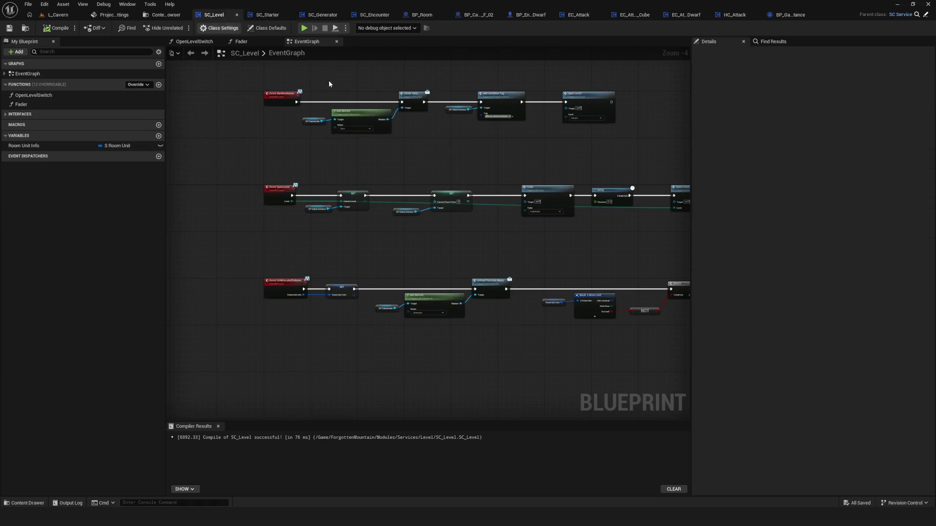
scroll(350, 190, up, 4)
click(414, 160)
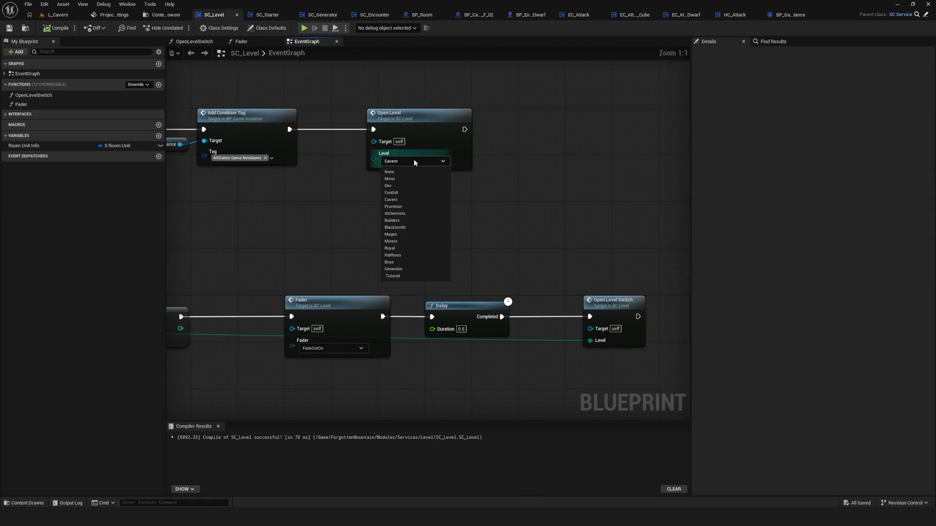
click(405, 277)
Step: Launch a test game via the menu's Play option, then return to SC_Level and compile it
click(303, 28)
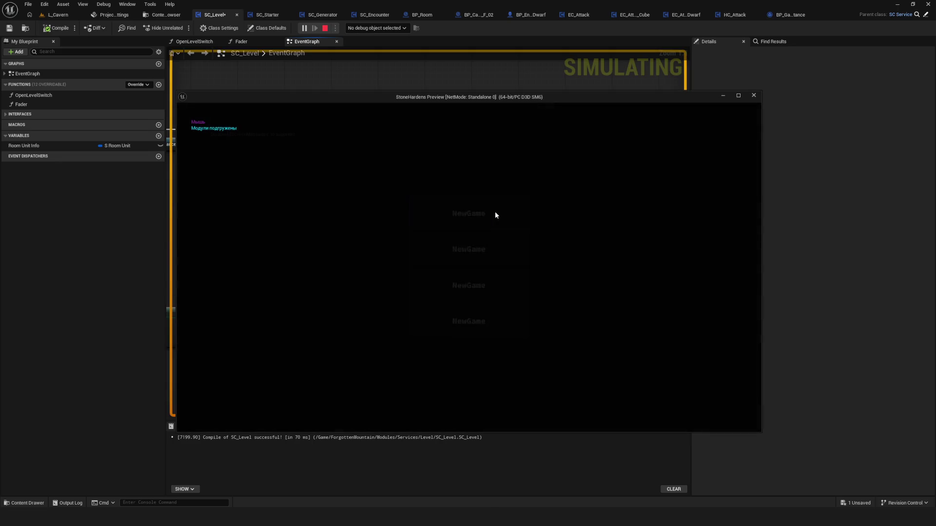
click(496, 212)
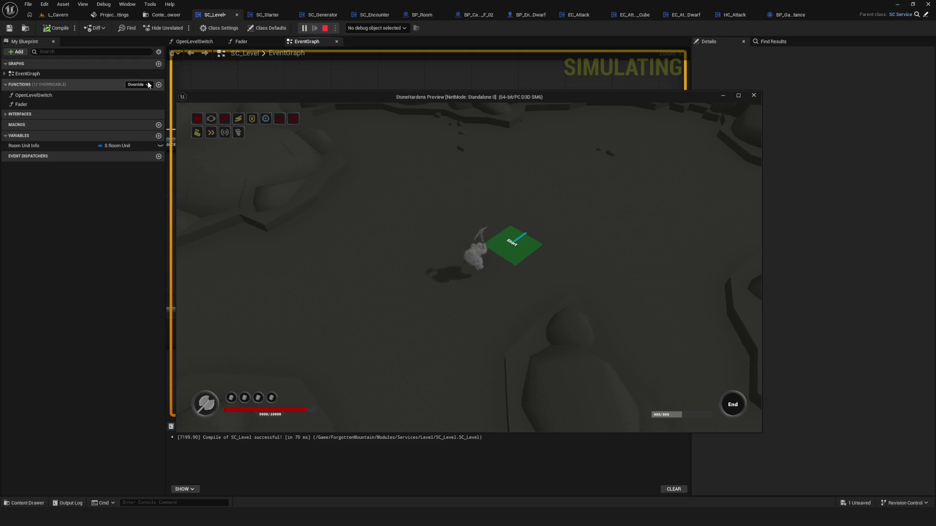
click(58, 28)
click(59, 30)
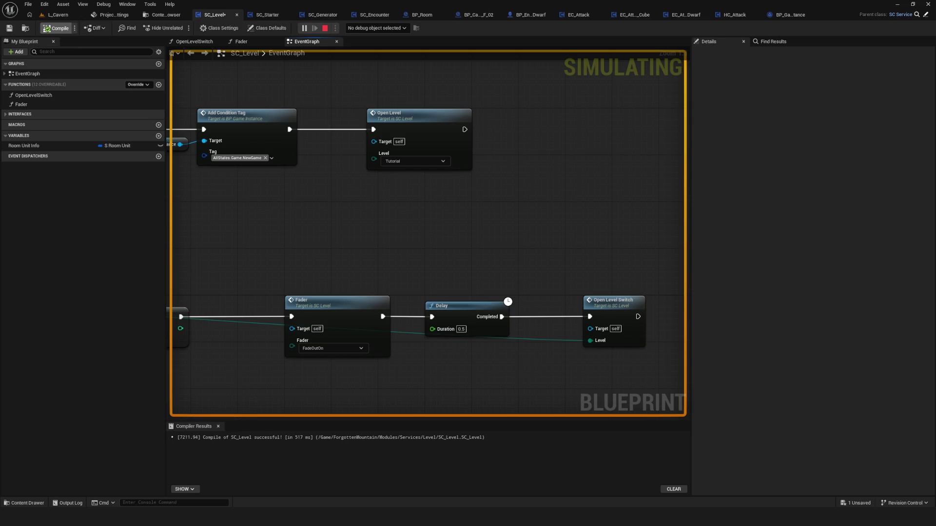
Step: Compile SC_Level again, stop the simulation, and switch to SC_Starter's event graph
click(58, 28)
click(323, 30)
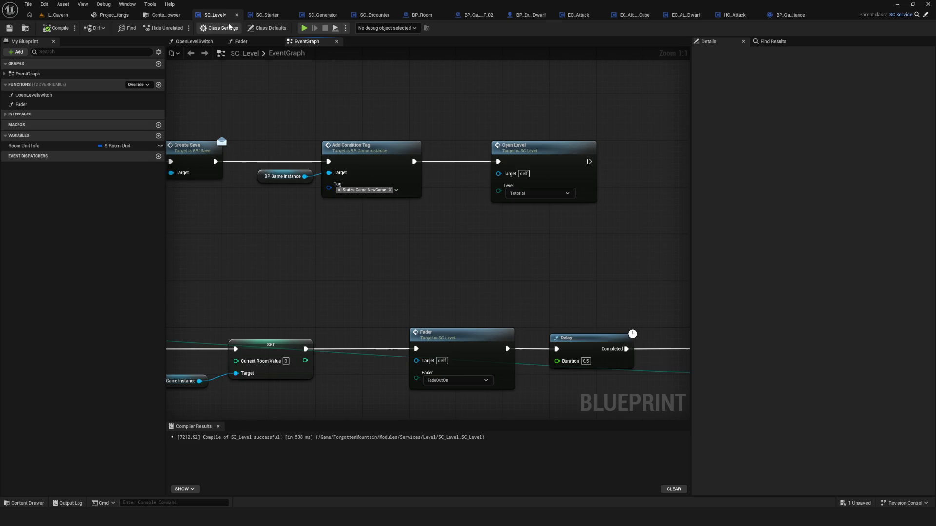
click(276, 15)
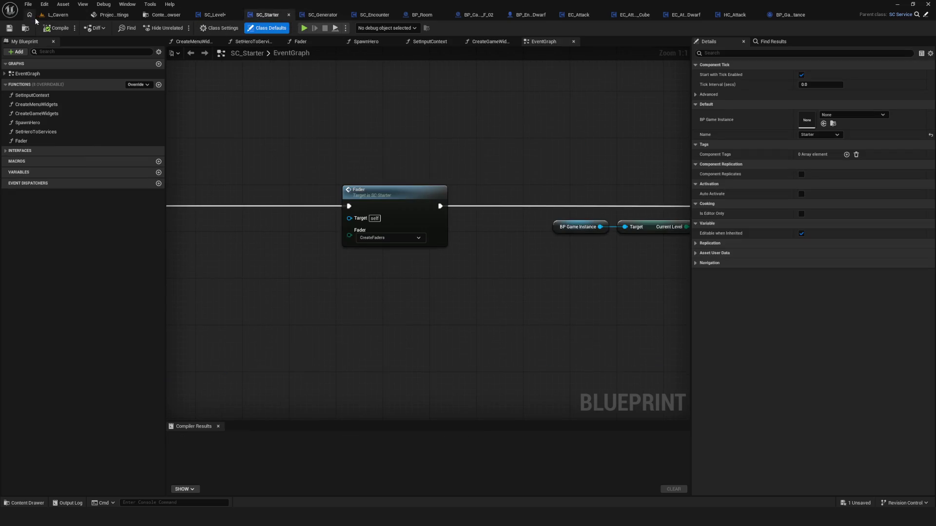
scroll(445, 162, down, 4)
scroll(449, 213, up, 4)
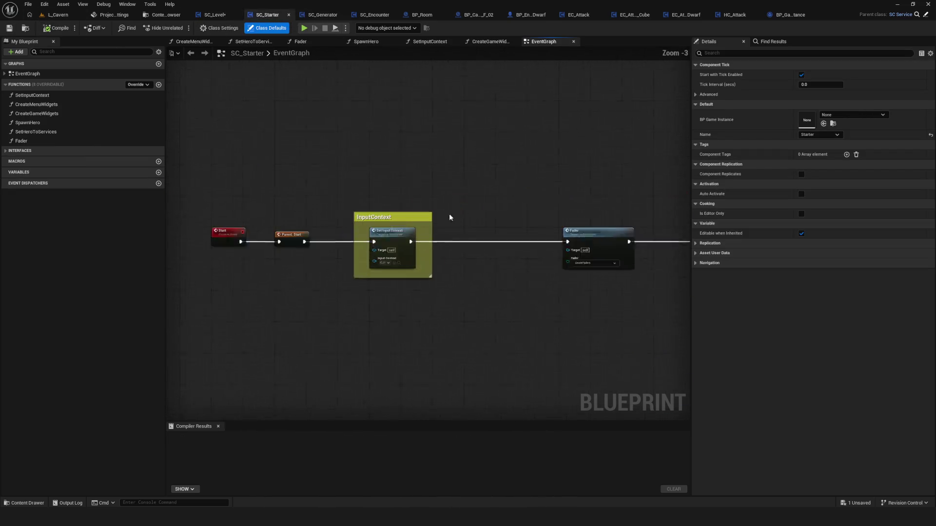
scroll(436, 220, down, 6)
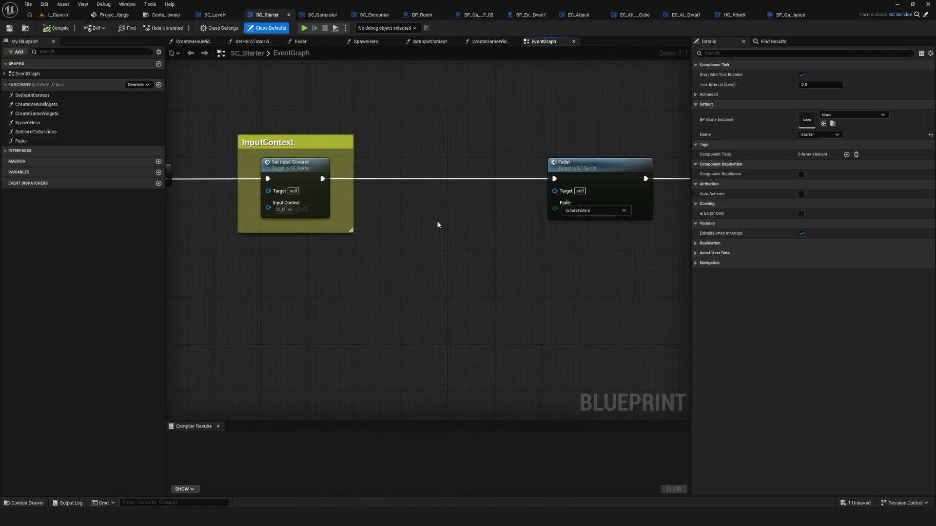
scroll(282, 164, up, 5)
drag(483, 206, 525, 234)
click(340, 311)
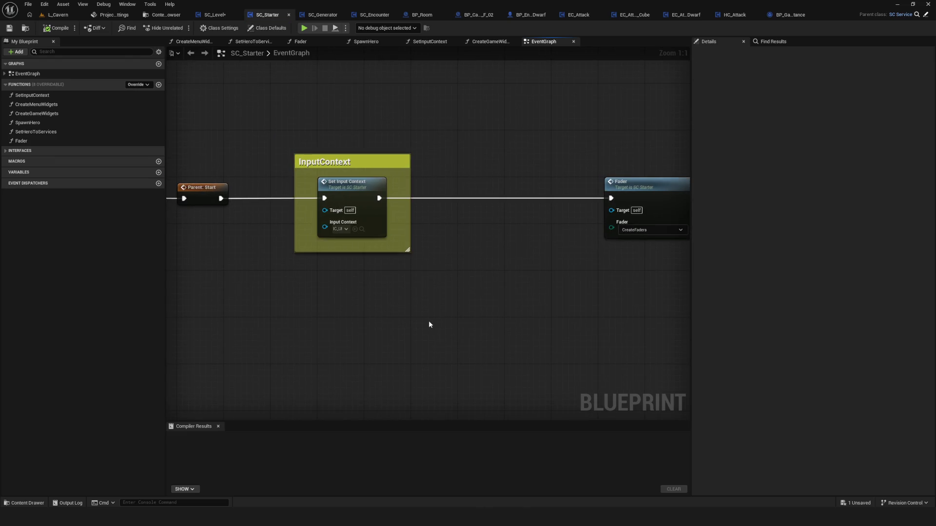
Step: Pan around SC_Starter's event graph to inspect the InputContext comment and Fader node
scroll(372, 299, down, 8)
mouse_move(454, 309)
mouse_down()
mouse_move(374, 286)
mouse_move(422, 284)
mouse_up()
scroll(406, 273, up, 8)
drag(340, 250, 535, 245)
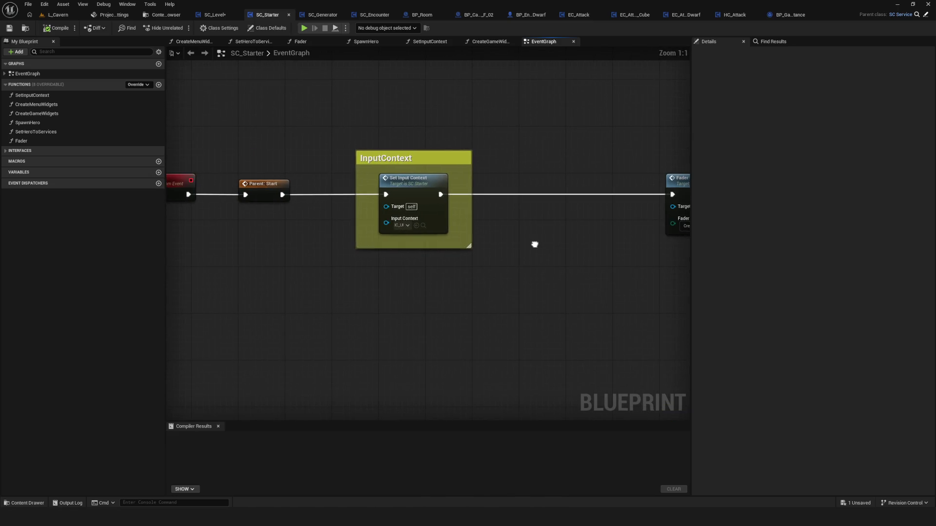
scroll(412, 288, down, 7)
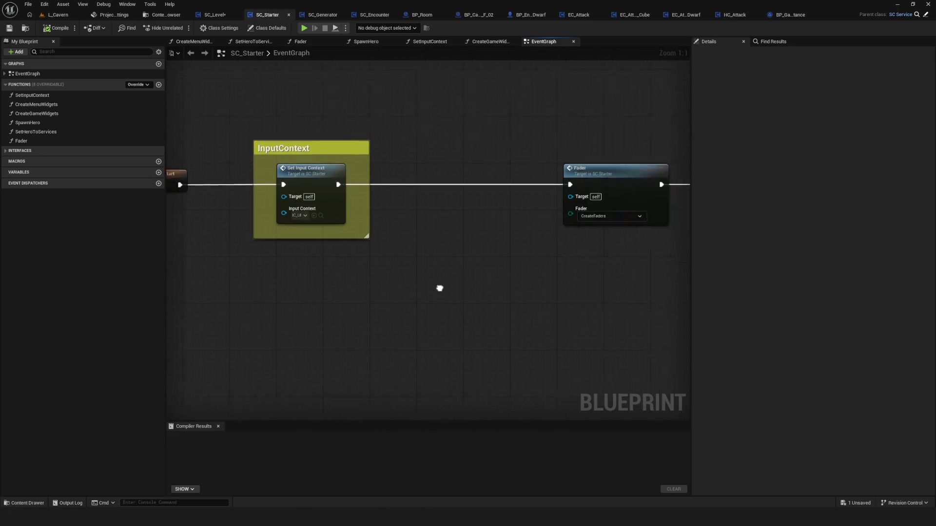
scroll(390, 276, up, 6)
mouse_move(405, 273)
mouse_down()
mouse_move(370, 288)
mouse_move(458, 293)
mouse_move(388, 283)
mouse_move(612, 261)
mouse_up()
scroll(388, 282, down, 1)
scroll(351, 253, down, 5)
scroll(313, 252, up, 3)
mouse_move(313, 253)
mouse_down()
mouse_move(524, 200)
mouse_move(657, 240)
mouse_up()
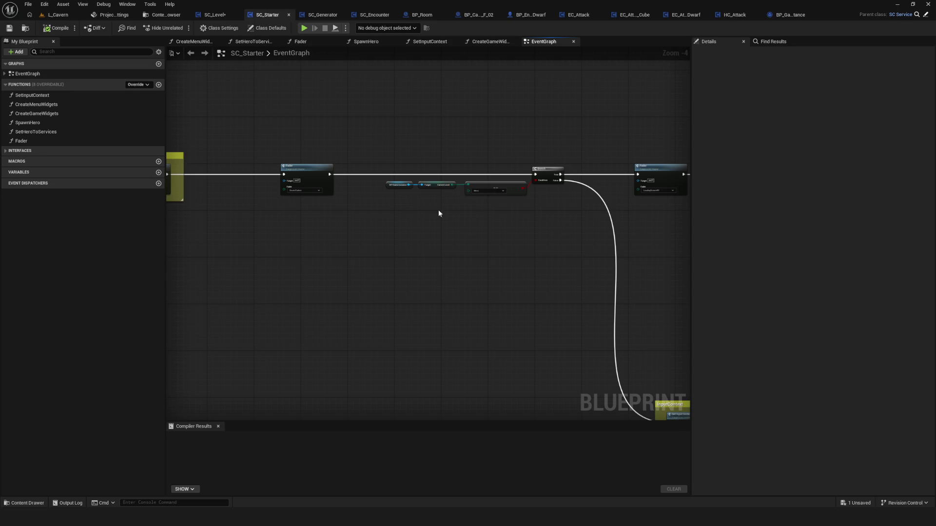
scroll(224, 170, up, 4)
mouse_move(224, 170)
mouse_down()
mouse_move(461, 205)
mouse_move(618, 208)
mouse_move(270, 188)
mouse_up()
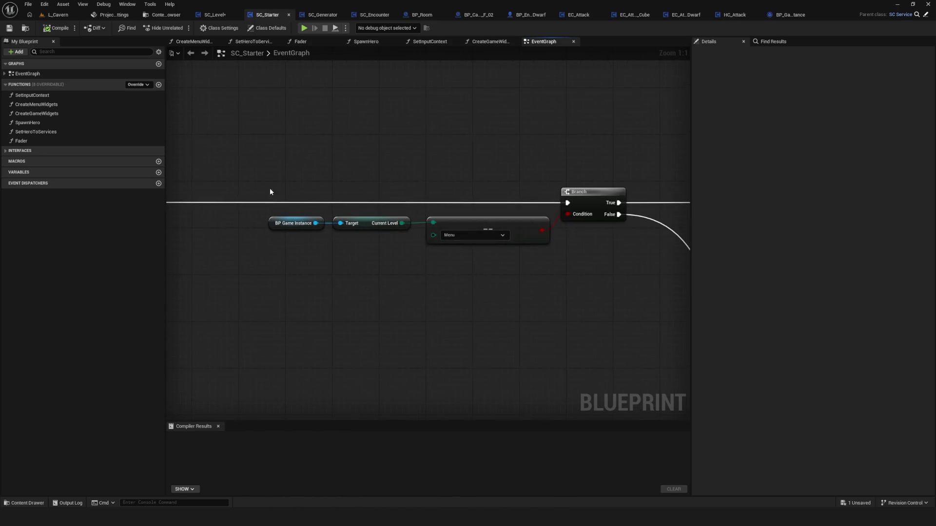
scroll(358, 194, down, 8)
Step: In the Content Browser, browse Environment > Interactable and the Legacy 01_Global and 02_Dev/Rooms folders
click(163, 15)
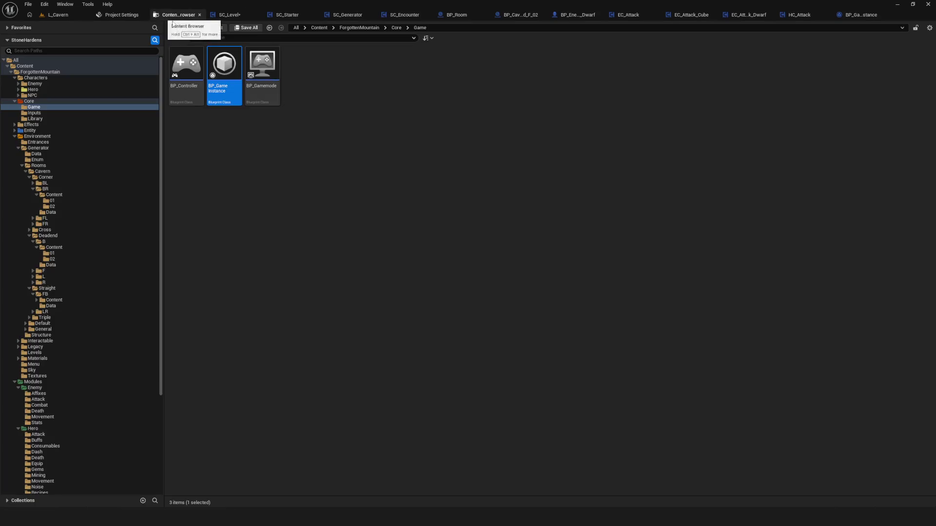
click(42, 136)
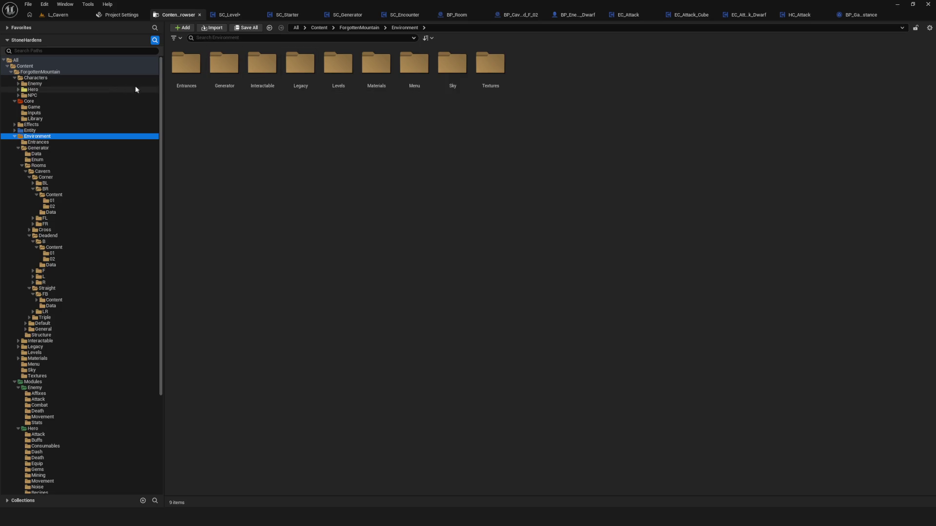
double_click(270, 79)
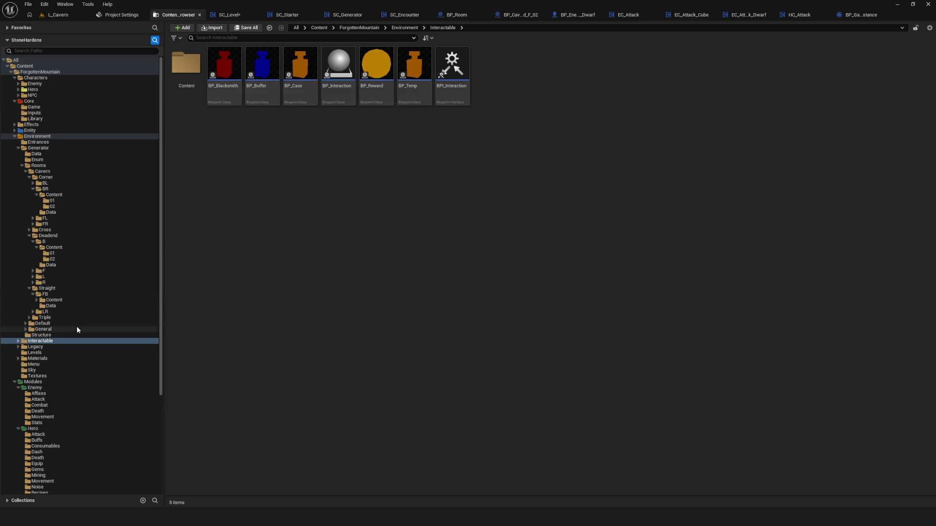
click(52, 347)
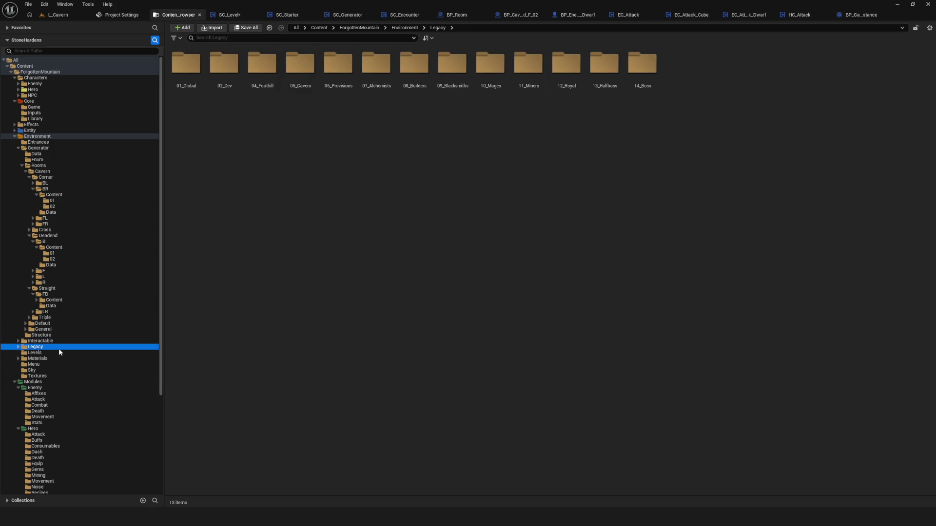
click(382, 265)
double_click(185, 64)
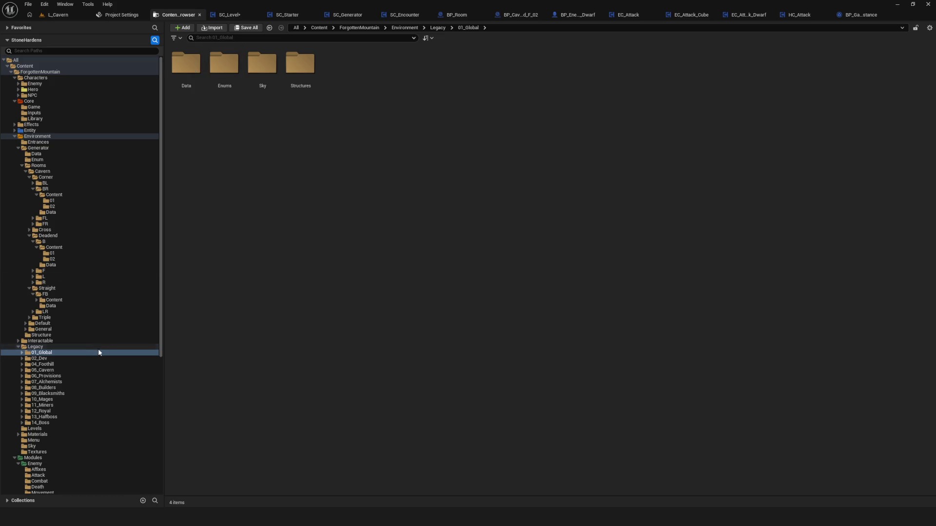
click(54, 348)
click(52, 359)
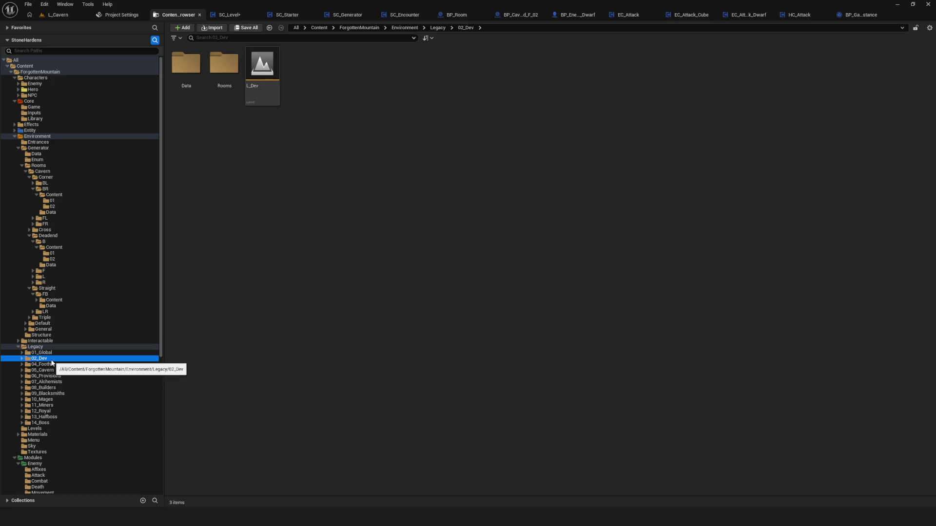
double_click(226, 66)
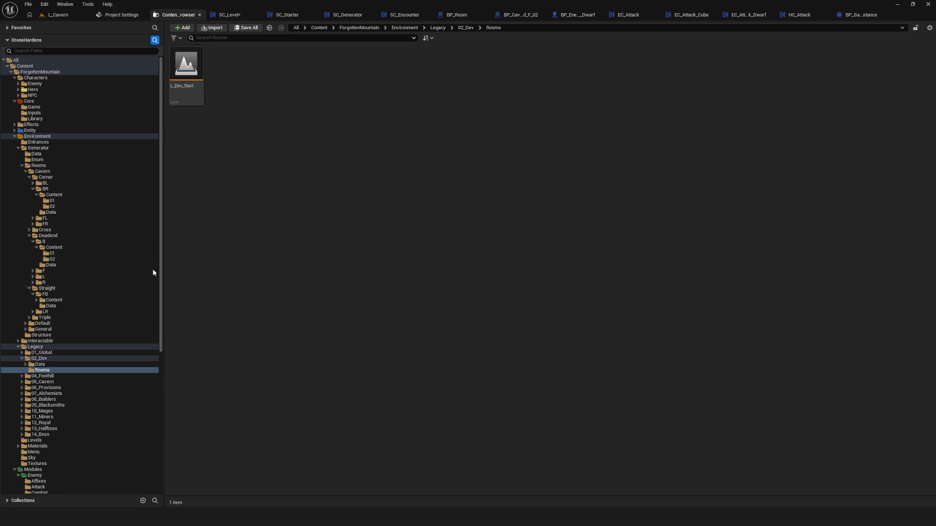
click(97, 347)
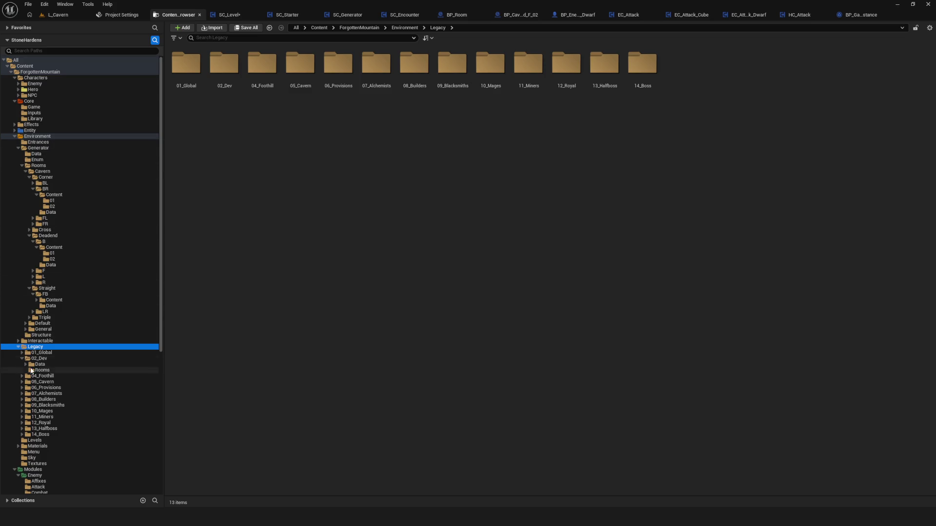
Step: Collapse Generator and Legacy, then browse the Levels, Materials, Menu, Sky, Textures and Interactable folders
click(19, 341)
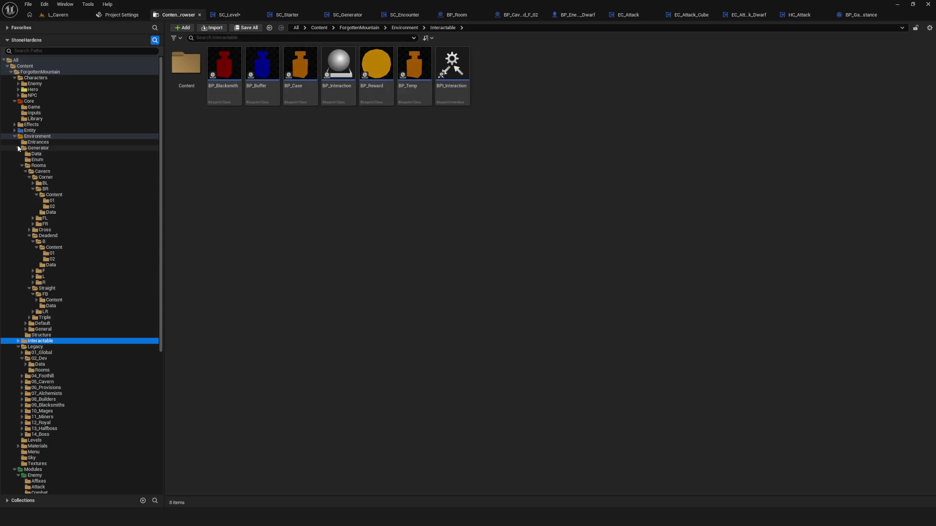
click(18, 148)
click(18, 159)
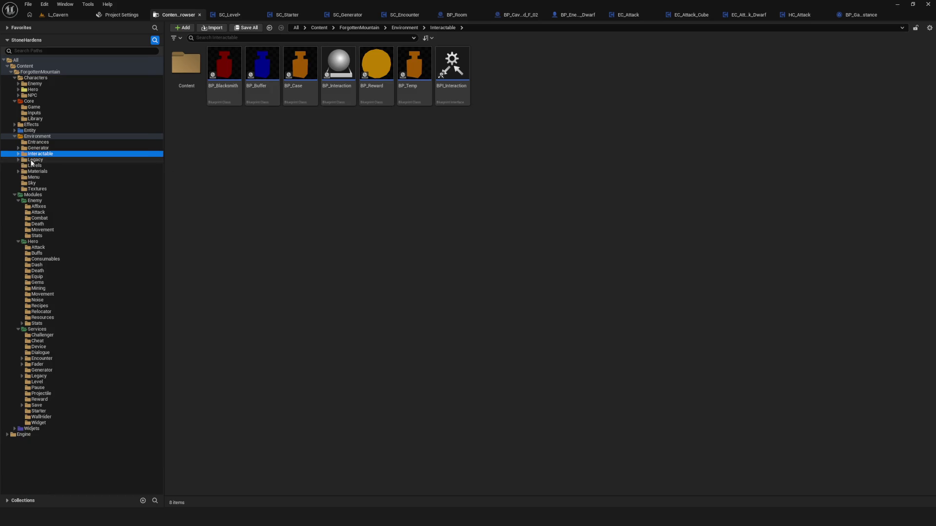
click(51, 166)
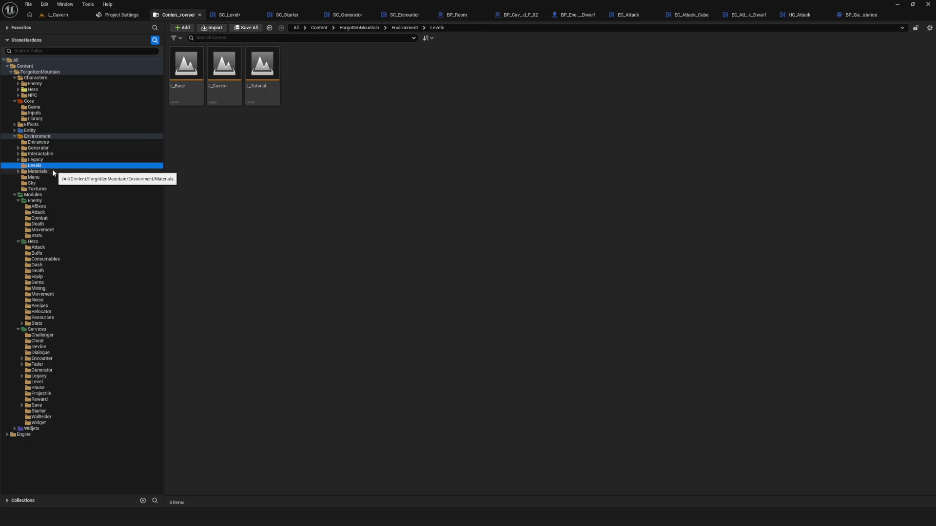
click(49, 172)
click(42, 178)
click(38, 184)
click(39, 189)
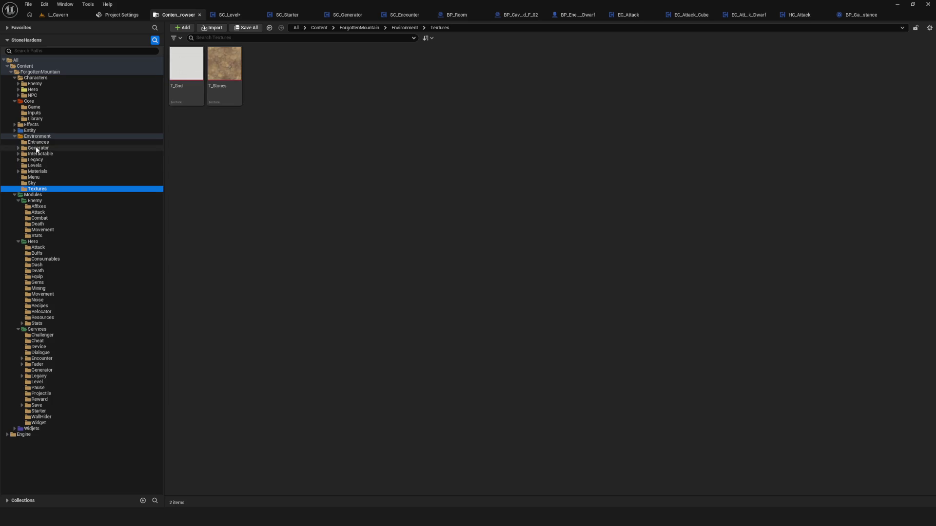
click(19, 149)
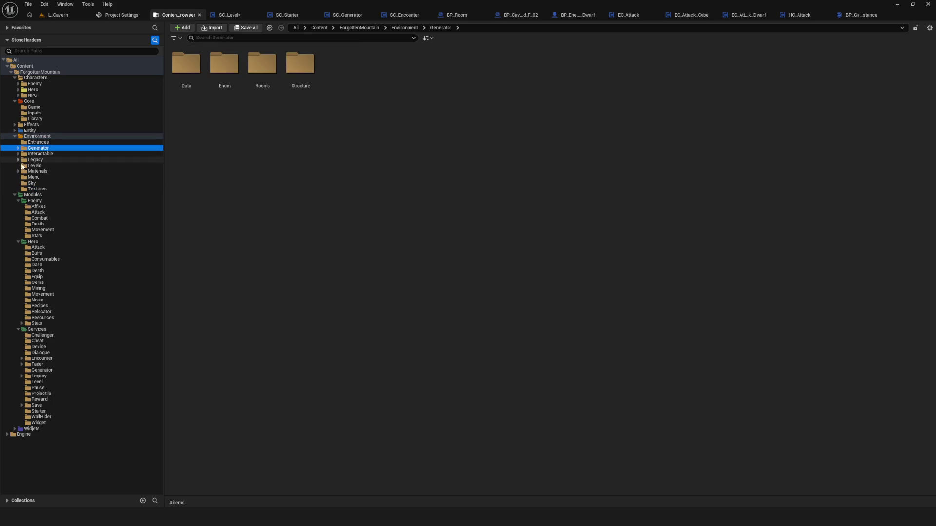
click(43, 189)
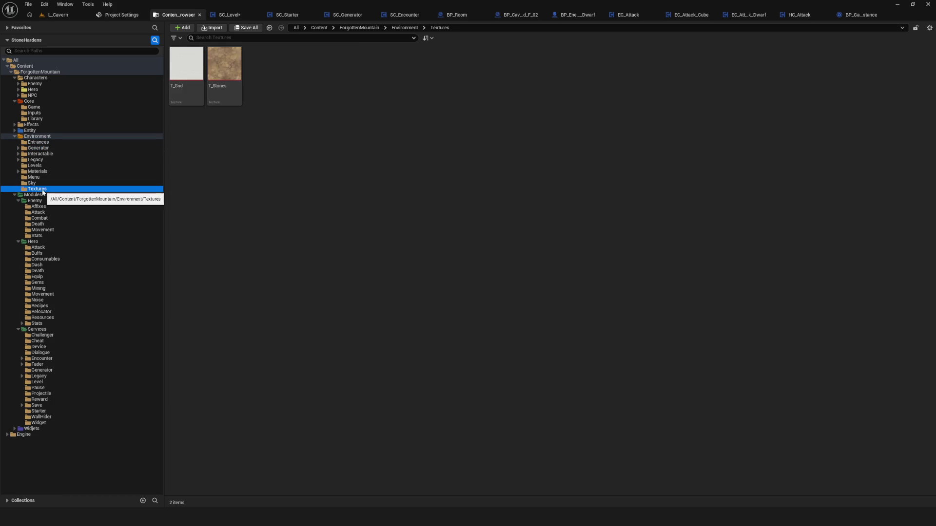
click(45, 159)
click(48, 155)
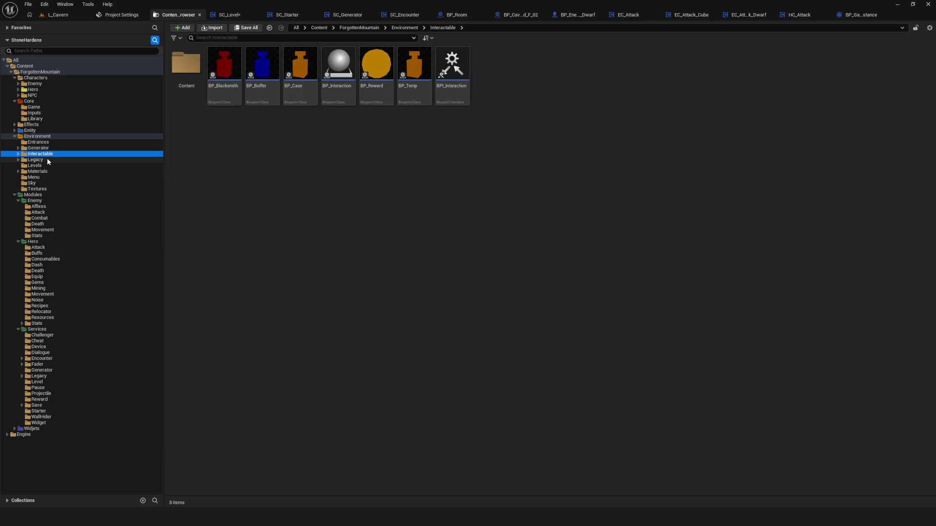
Step: Check Legacy's 01_Global and 02_Dev folders, then open Environment > Entrances to show its six blueprints
click(18, 159)
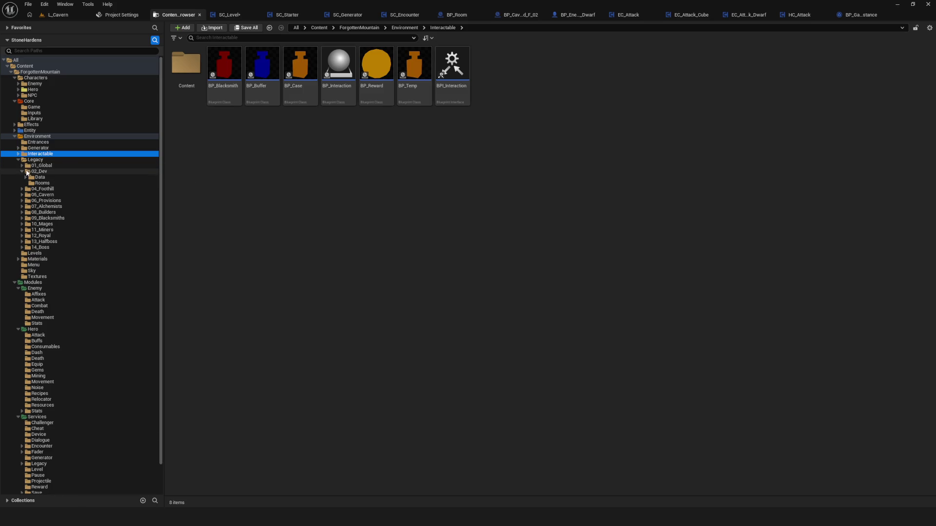
click(22, 171)
click(55, 166)
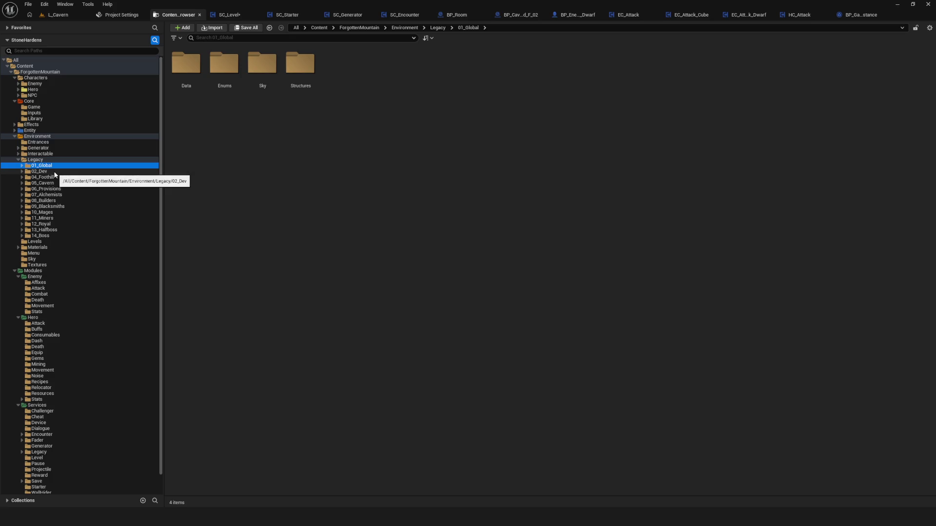
click(55, 172)
key(Down)
key(Down)
key(Down)
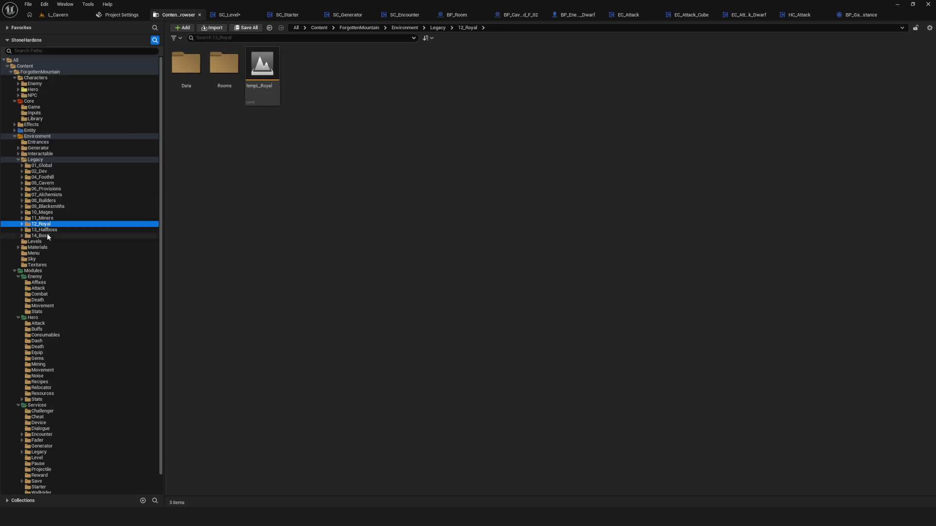
key(Down)
key(Down)
key(Down)
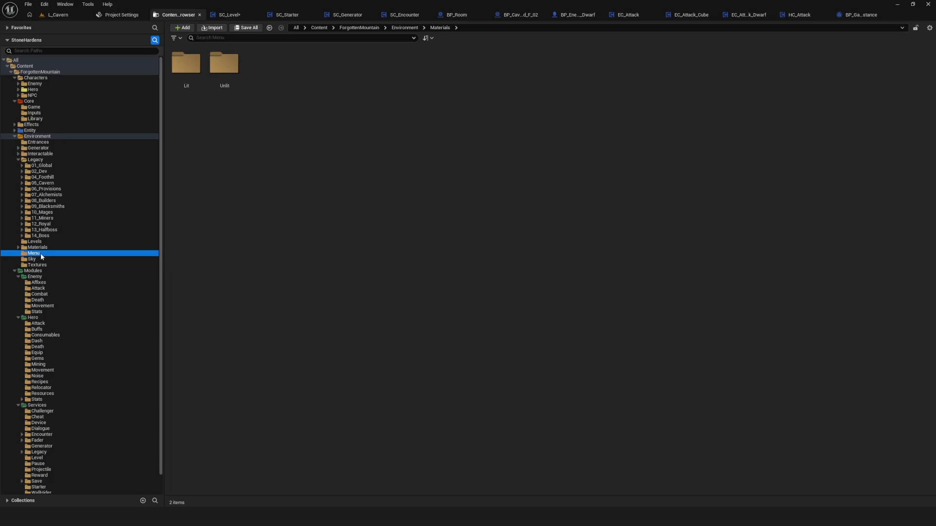
key(Down)
key(Down)
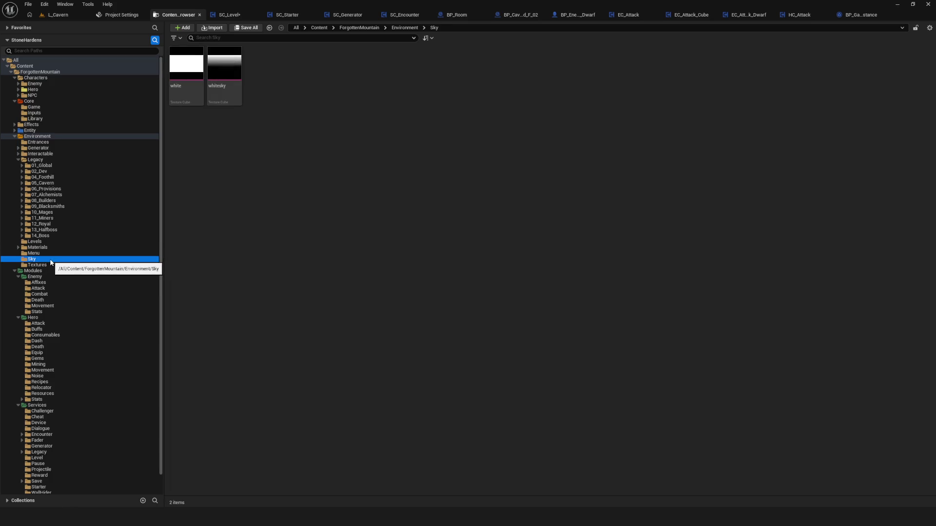
click(41, 141)
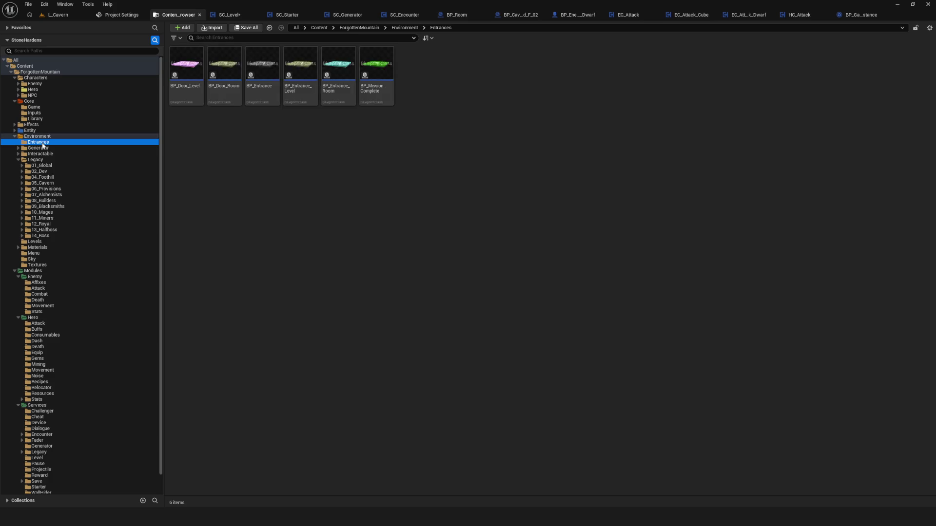
click(366, 176)
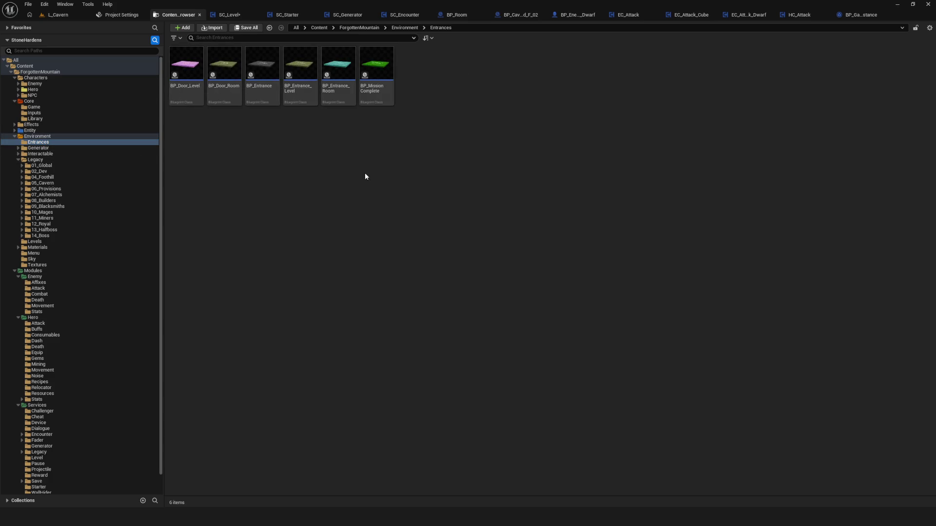
Step: Open BP_Entrance and look over its Branch, Do Once, Stop Dash and overlap call nodes
double_click(262, 73)
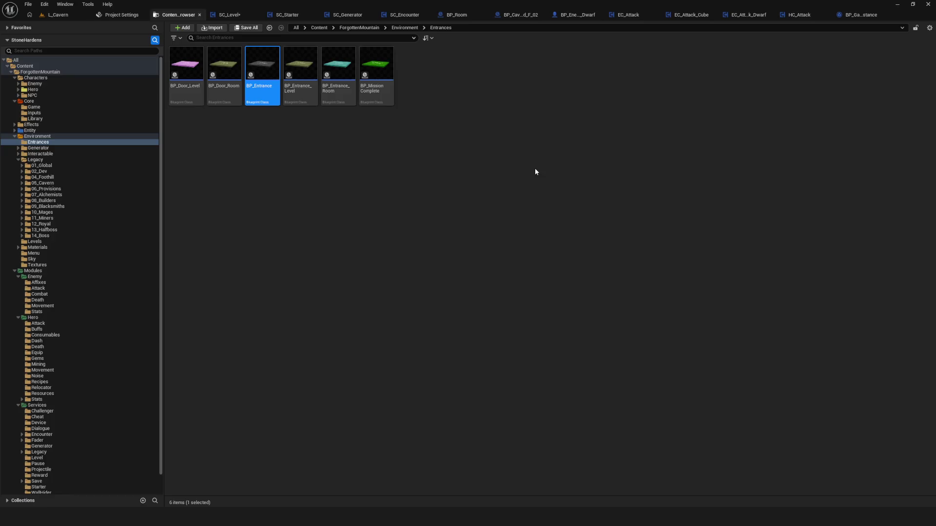
scroll(409, 158, down, 6)
scroll(390, 157, up, 6)
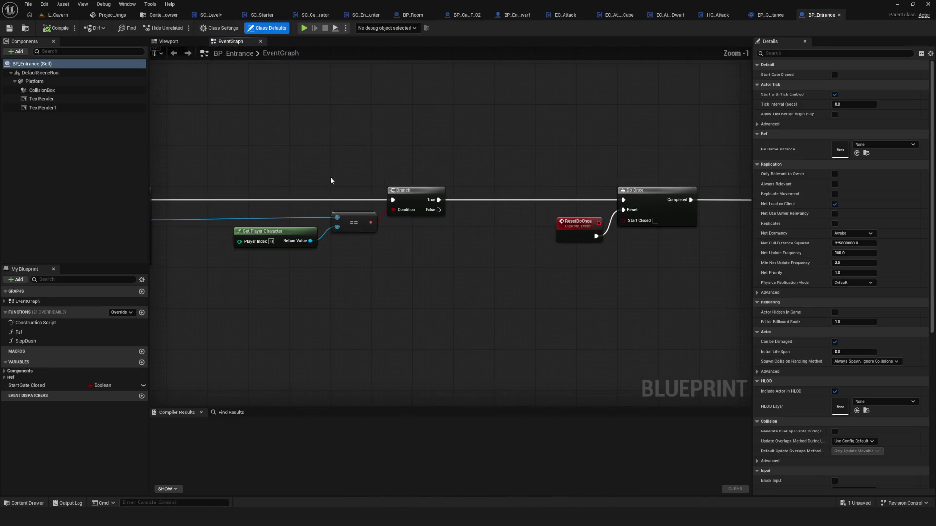
drag(489, 140, 152, 150)
drag(597, 165, 544, 171)
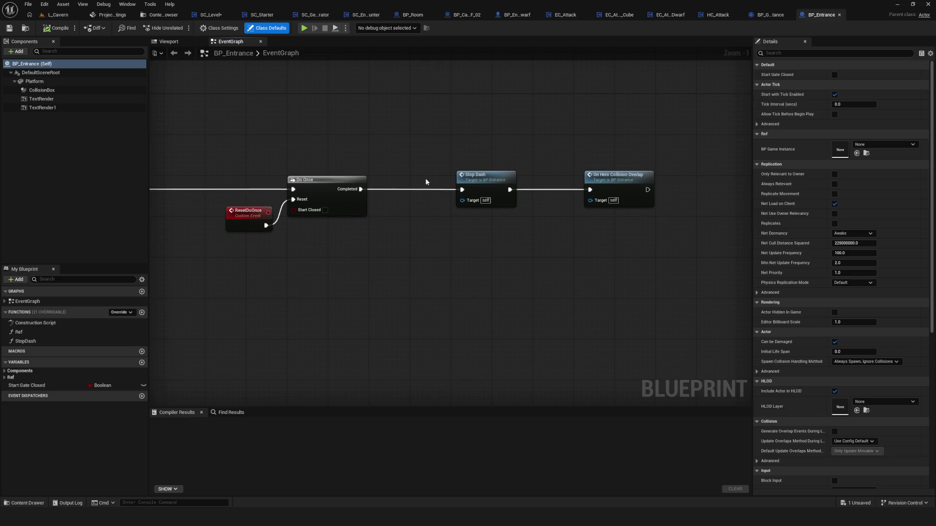
drag(204, 160, 351, 167)
scroll(402, 222, up, 1)
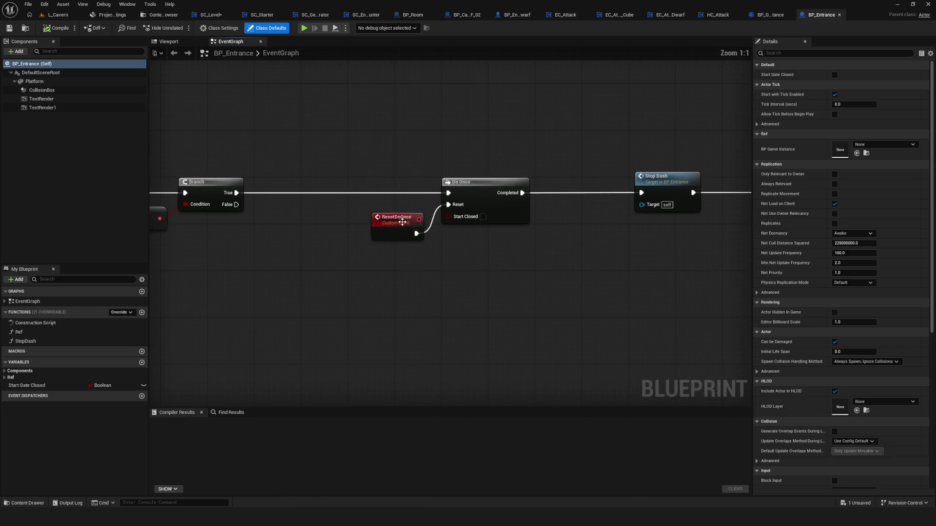
drag(589, 223, 310, 200)
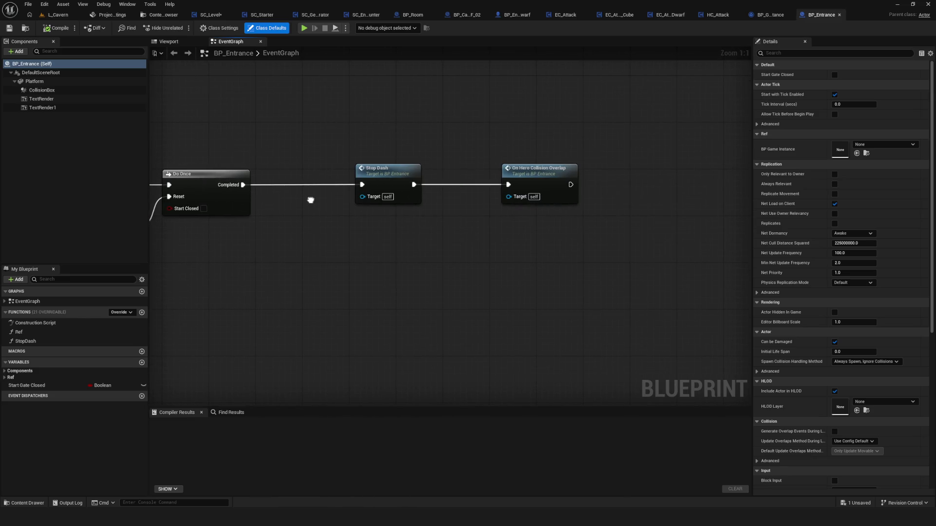
Step: Follow the Stop Dash call into BP_Hero and inspect its Dash graph
double_click(396, 177)
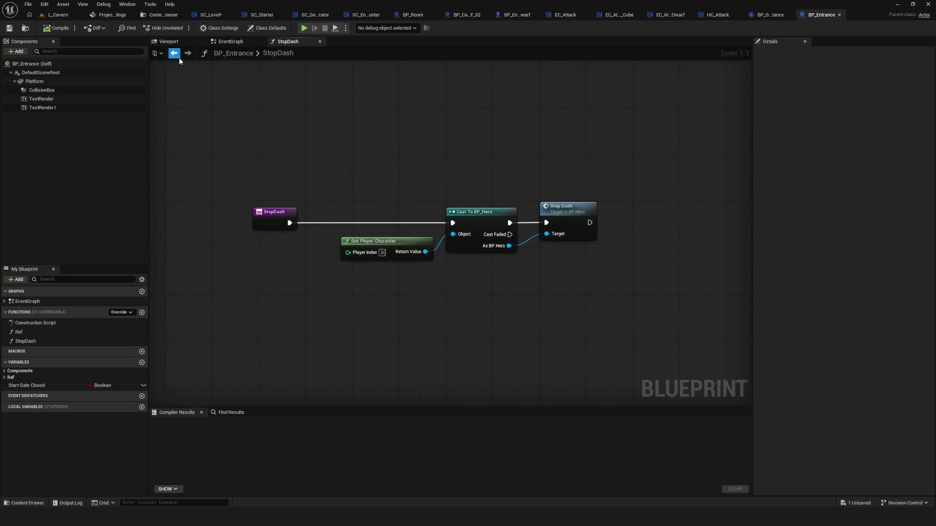
click(569, 214)
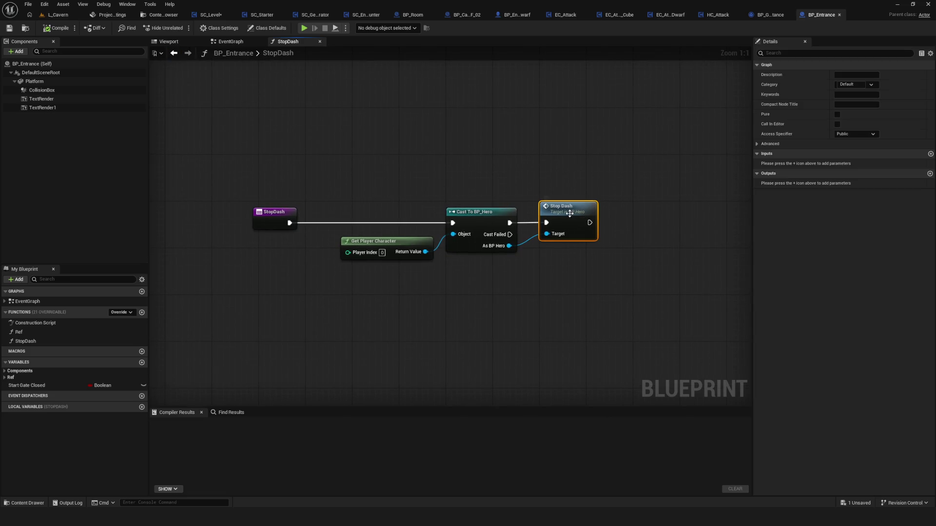
double_click(563, 216)
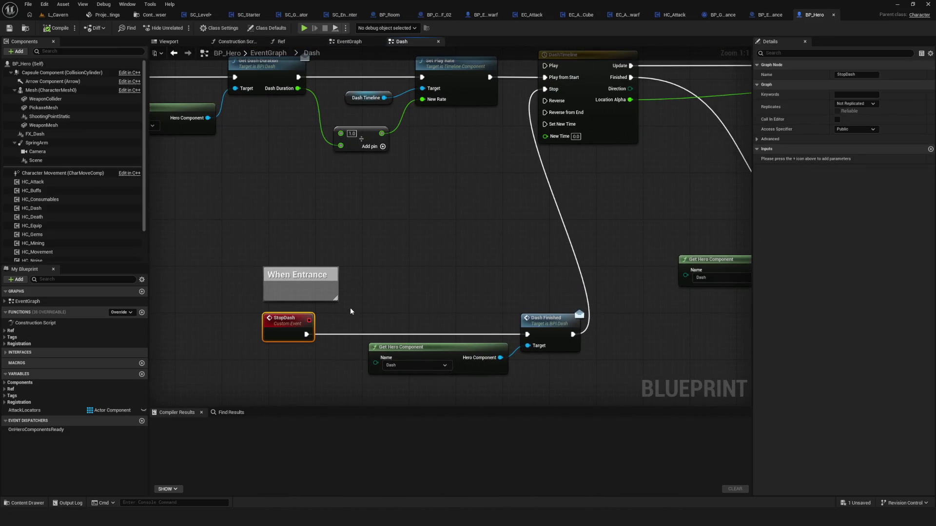
scroll(368, 299, down, 5)
scroll(344, 287, up, 5)
drag(344, 288, 280, 288)
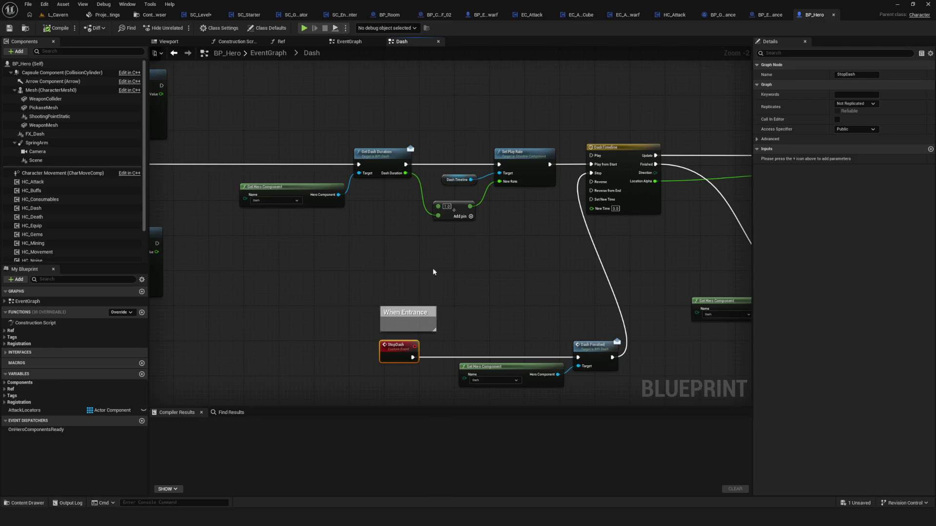
scroll(390, 269, down, 7)
scroll(488, 244, up, 4)
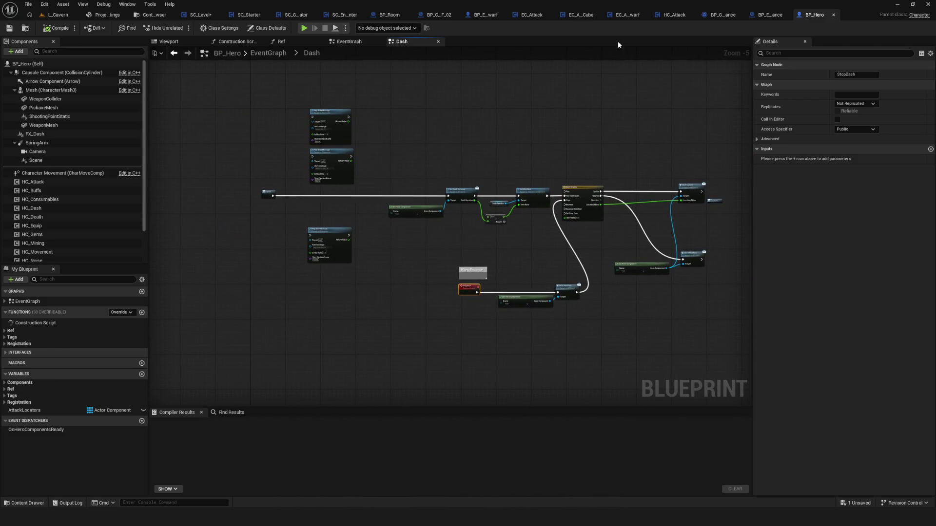
Step: Check the SC_Level event graph, then return to the Entrances folder
click(197, 14)
scroll(445, 223, down, 7)
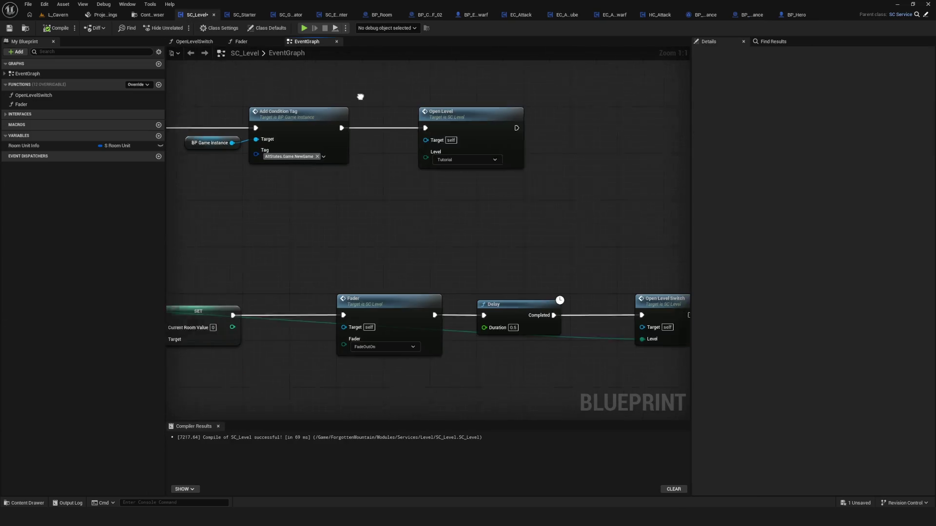
scroll(459, 236, up, 6)
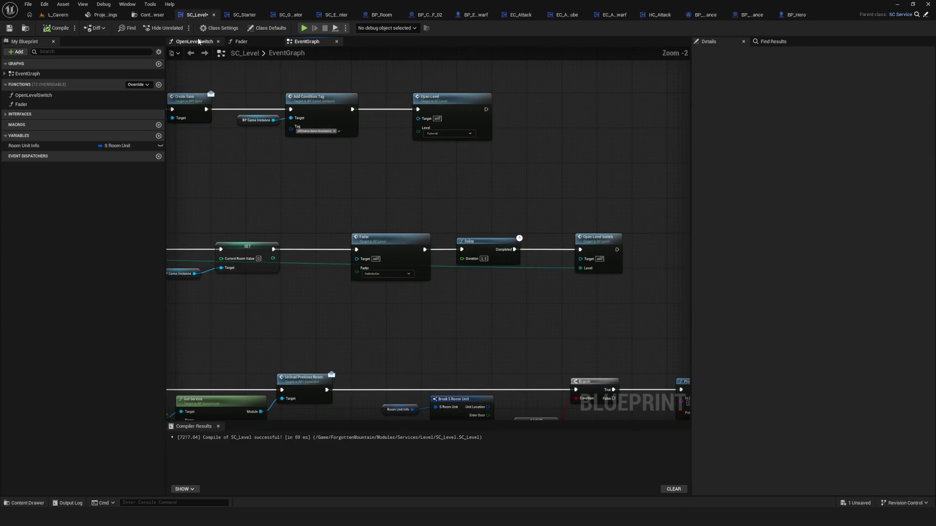
click(151, 16)
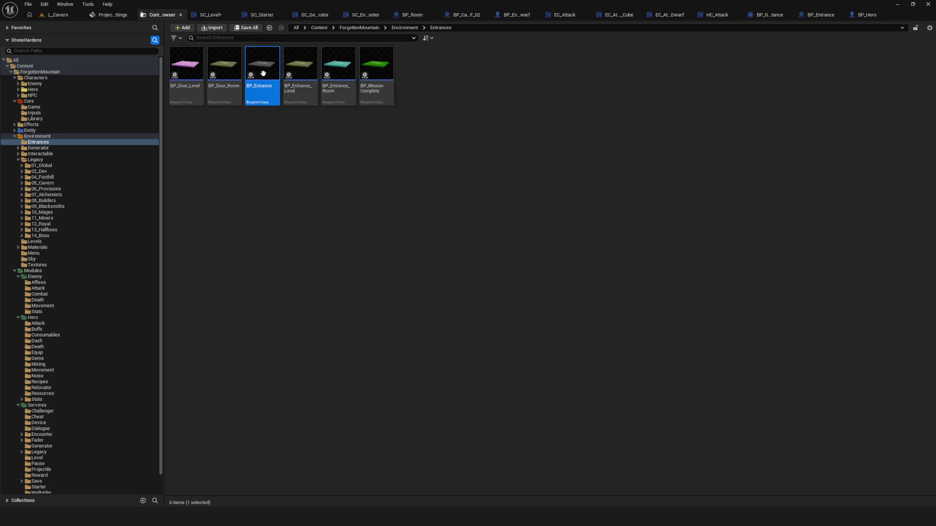
double_click(262, 72)
click(155, 16)
double_click(262, 73)
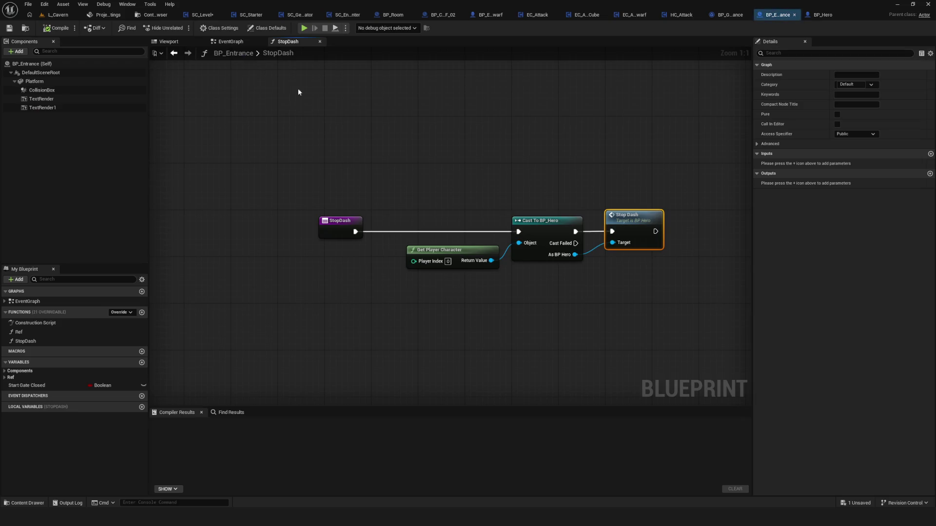
click(237, 53)
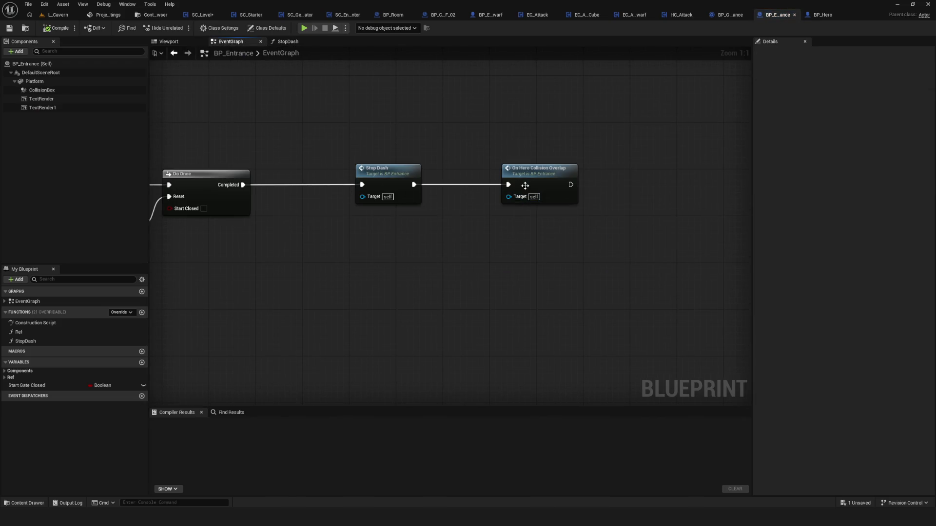
double_click(525, 186)
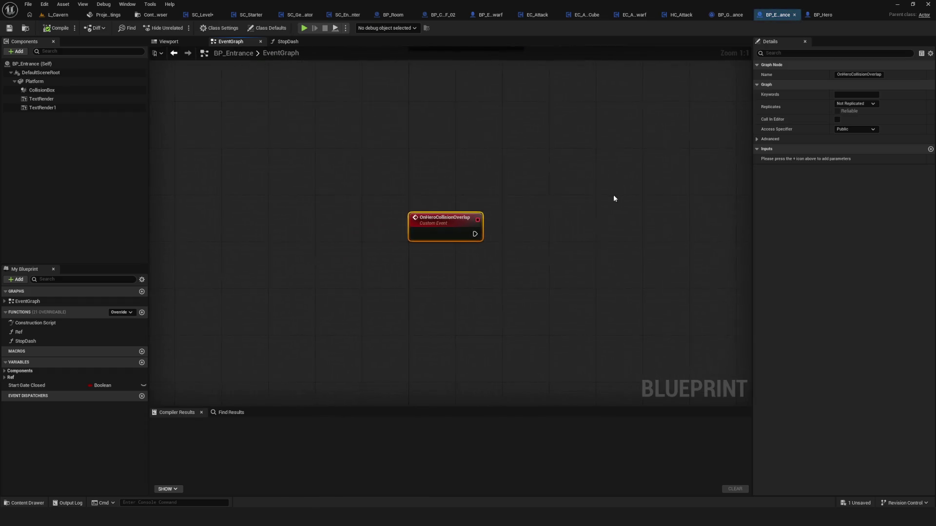
scroll(293, 299, down, 6)
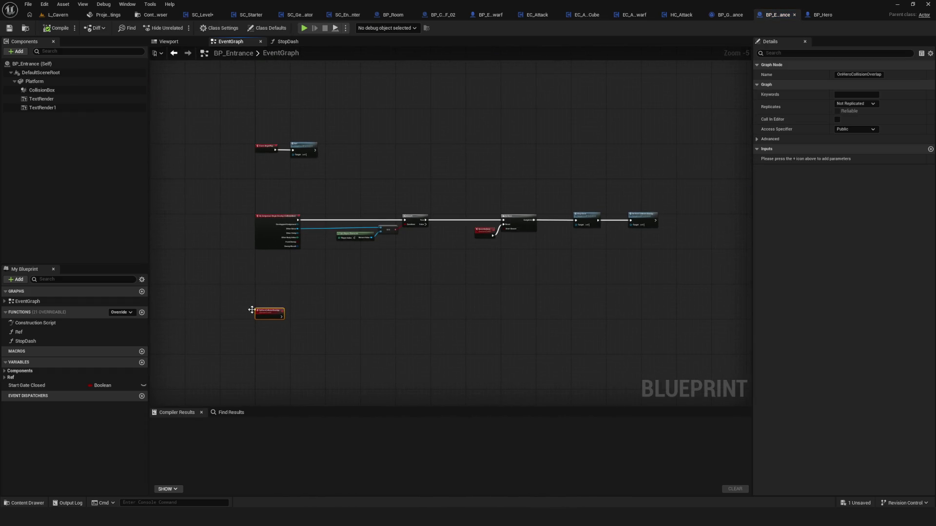
scroll(366, 355, up, 6)
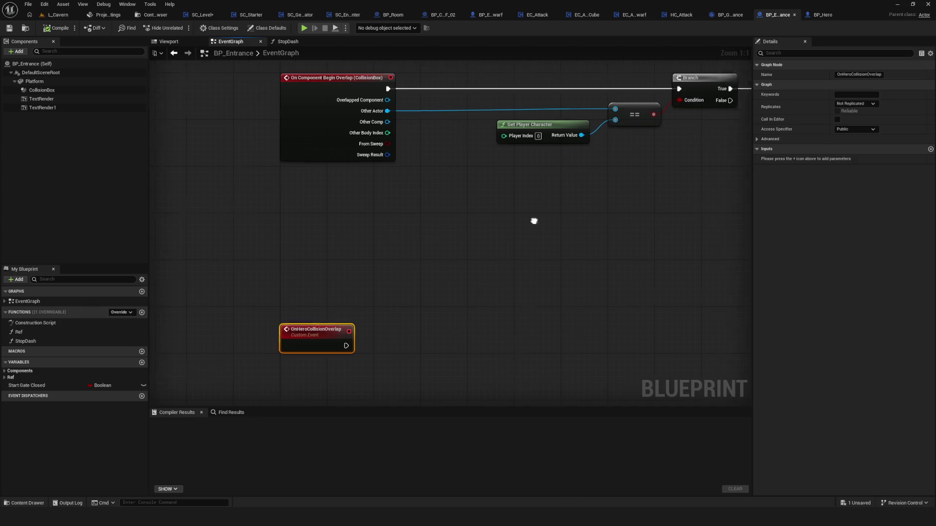
scroll(320, 282, down, 4)
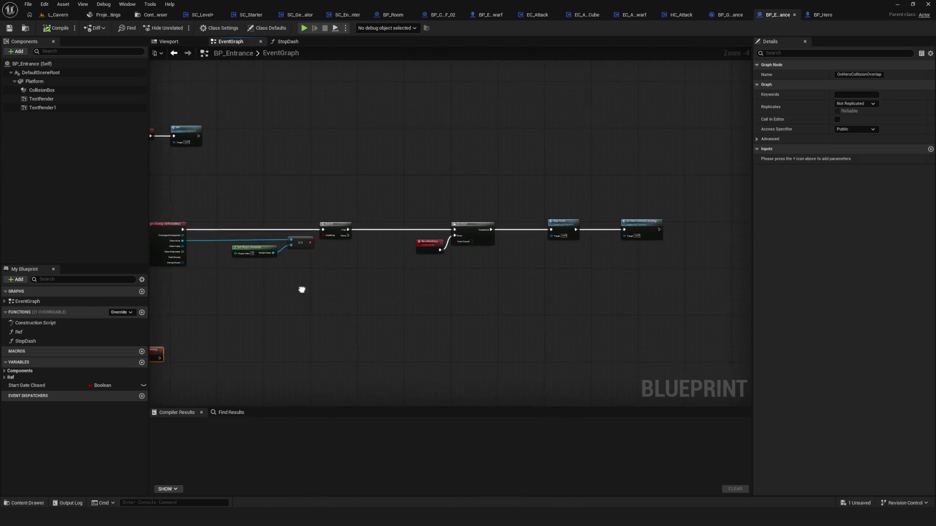
click(155, 15)
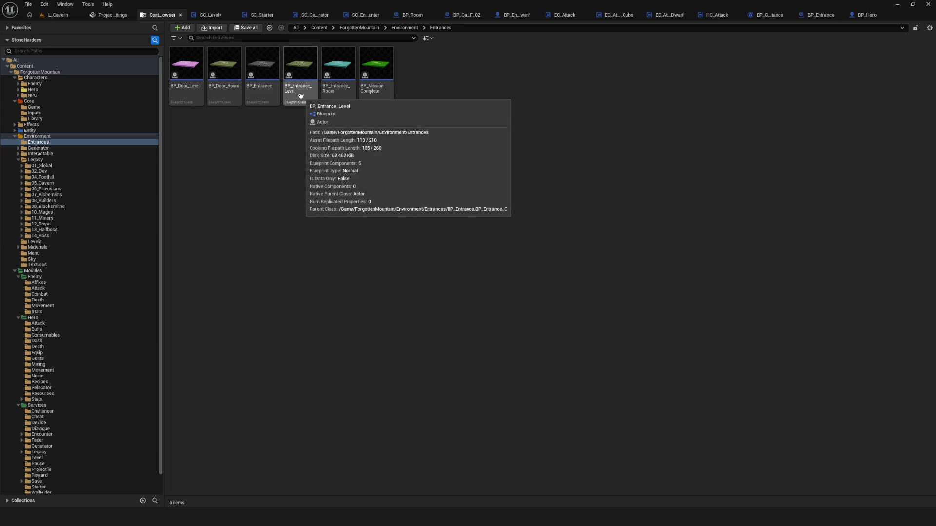
Step: Open BP_Entrance_Level and inspect its overlap event, game instance and level order nodes
double_click(300, 95)
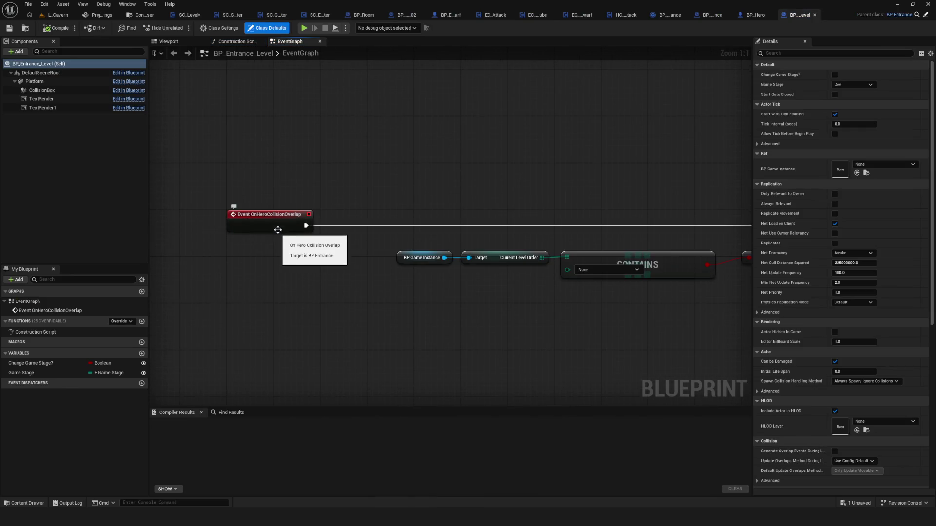
drag(267, 155, 292, 270)
mouse_move(621, 270)
mouse_down()
mouse_move(365, 231)
mouse_move(497, 253)
mouse_up()
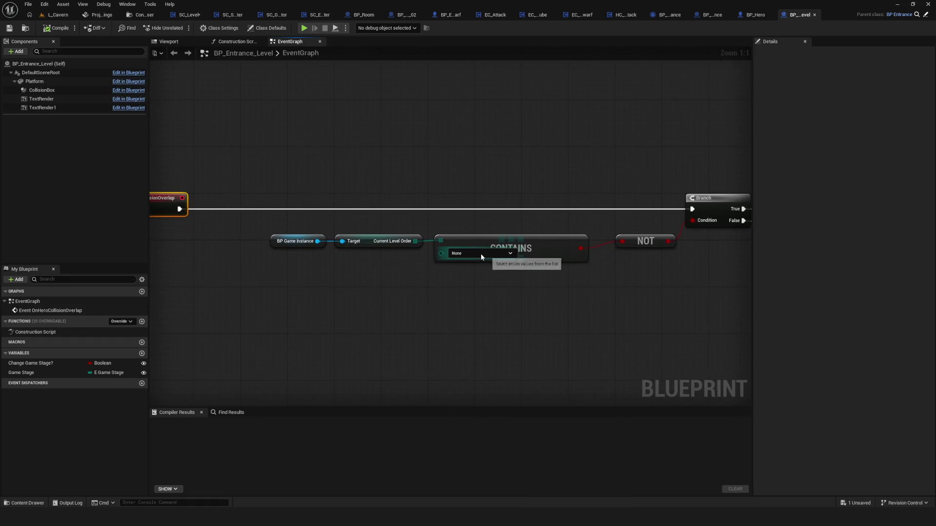
mouse_move(286, 192)
mouse_down()
mouse_move(318, 240)
mouse_move(560, 309)
mouse_move(353, 242)
mouse_move(477, 252)
mouse_up()
mouse_move(263, 173)
mouse_down()
mouse_move(265, 215)
mouse_move(294, 246)
mouse_up()
drag(505, 246, 14, 211)
Step: Inspect the Branch, Do Once and Reset Do Once nodes, then the Construction Script
drag(98, 210, 278, 270)
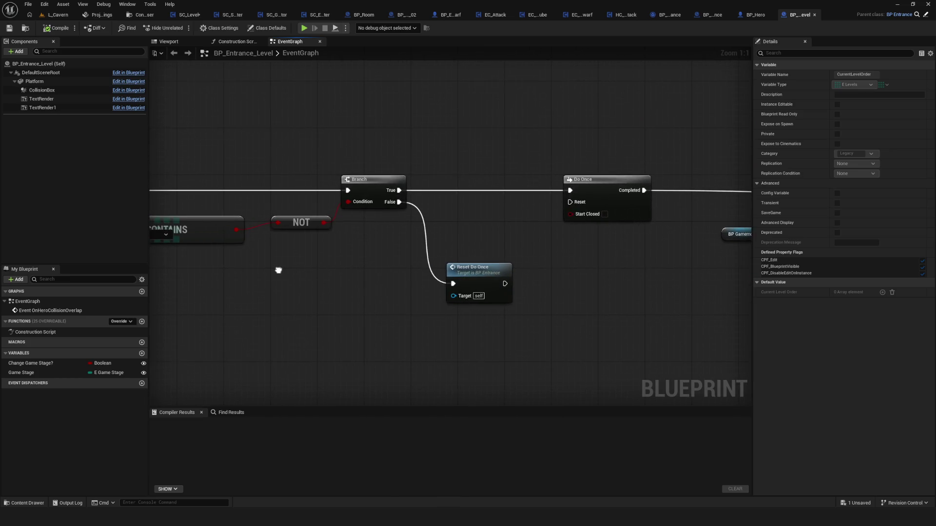
drag(405, 252, 523, 346)
drag(405, 302, 412, 292)
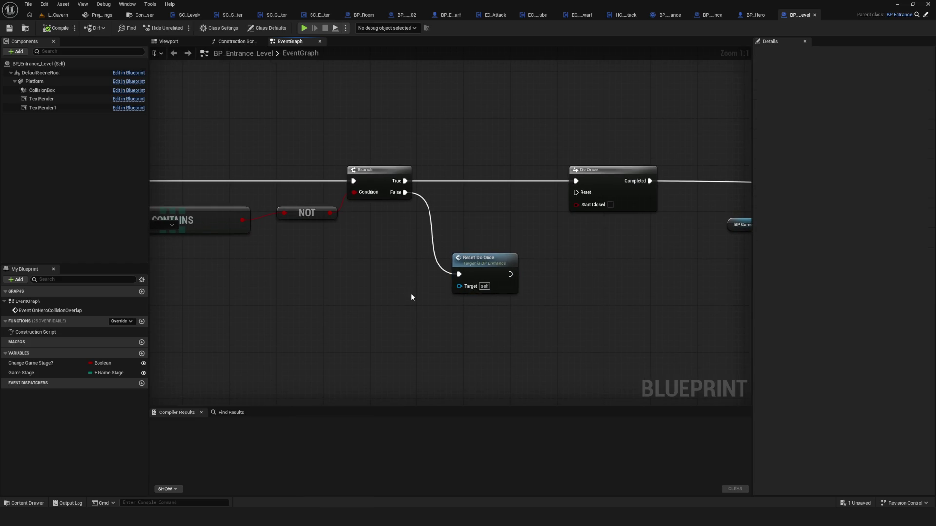
scroll(411, 293, down, 5)
scroll(423, 256, up, 3)
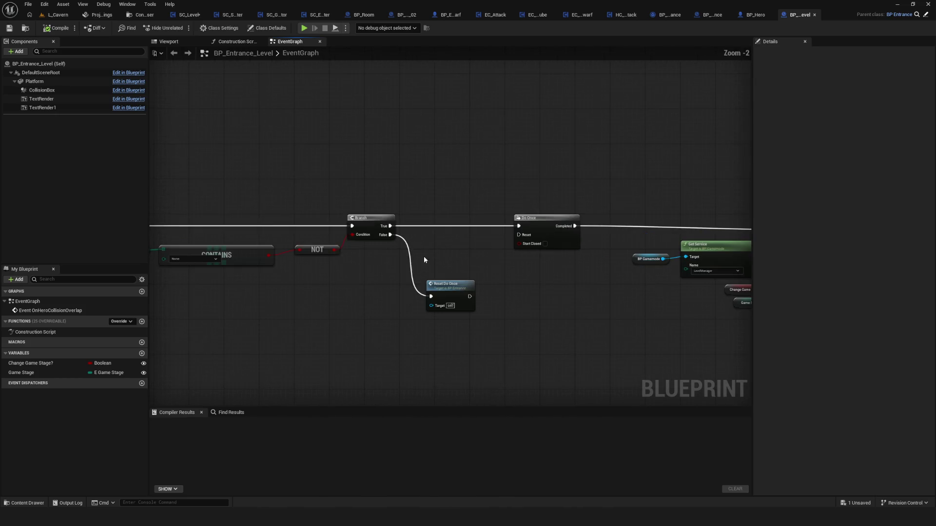
mouse_move(423, 255)
mouse_down()
mouse_move(604, 223)
mouse_move(588, 229)
mouse_up()
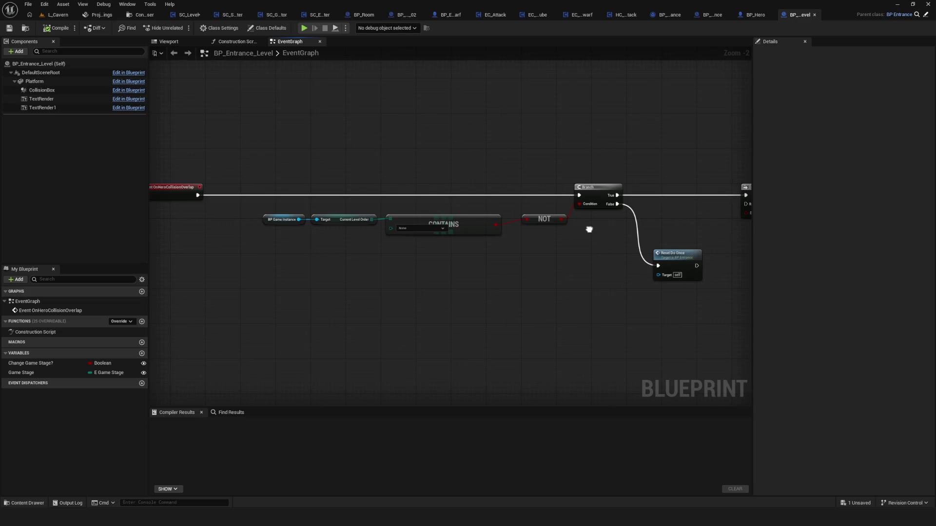
click(234, 41)
Step: Open BP_MissionComplete from the Entrances folder
click(135, 16)
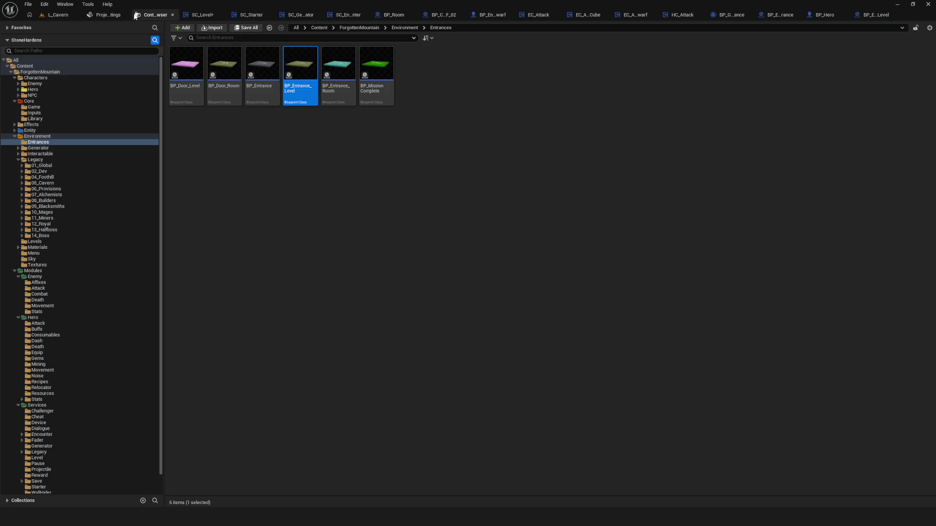
click(378, 65)
key(Return)
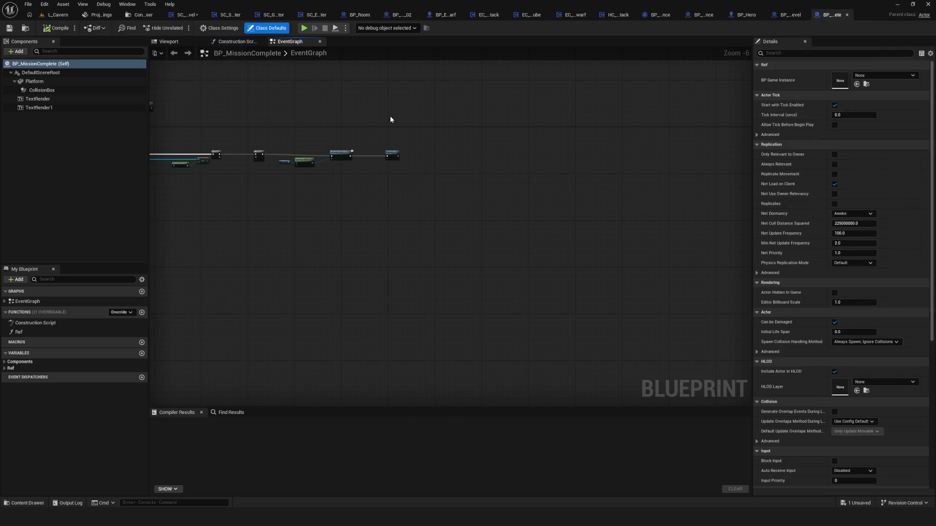
scroll(613, 167, up, 2)
scroll(408, 198, up, 3)
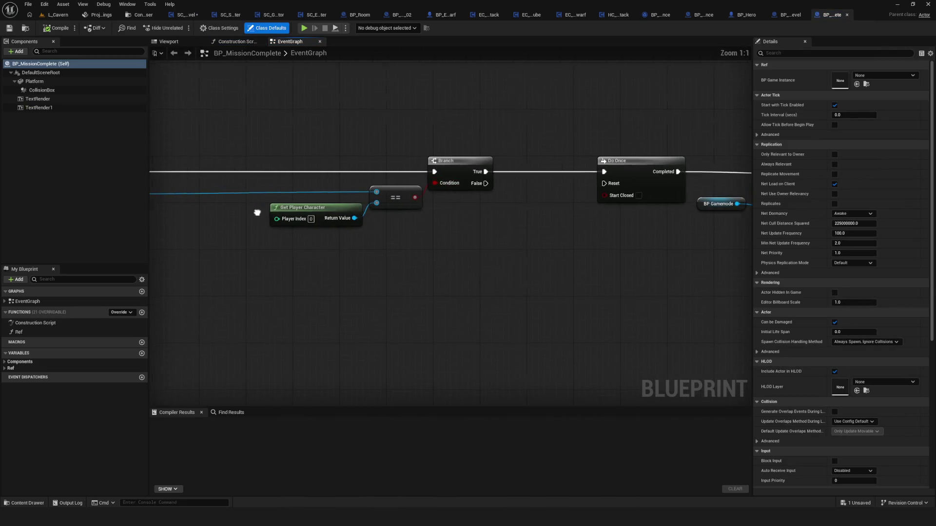
Step: Move the BP Gamemode through Destroy Actor nodes further right
drag(254, 214, 519, 225)
scroll(380, 221, down, 2)
drag(355, 188, 310, 222)
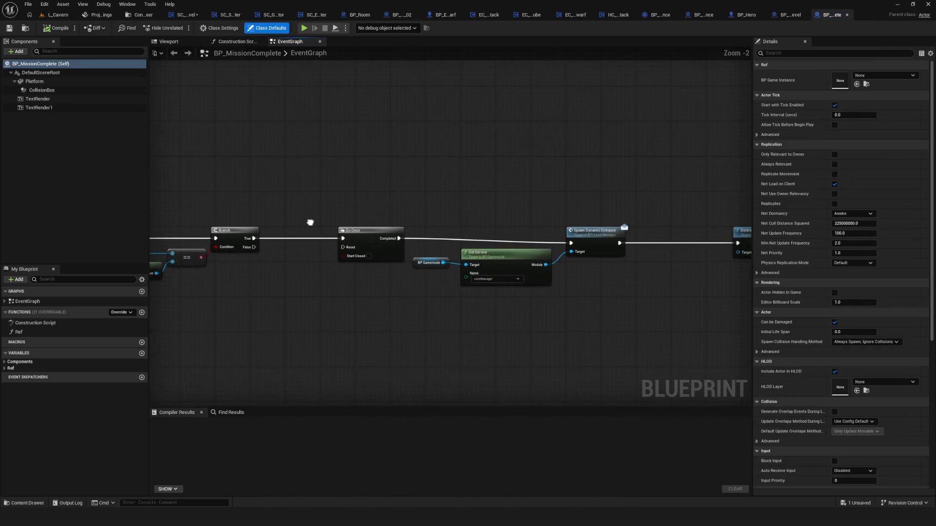
drag(477, 240, 408, 215)
drag(313, 182, 628, 258)
drag(473, 217, 522, 212)
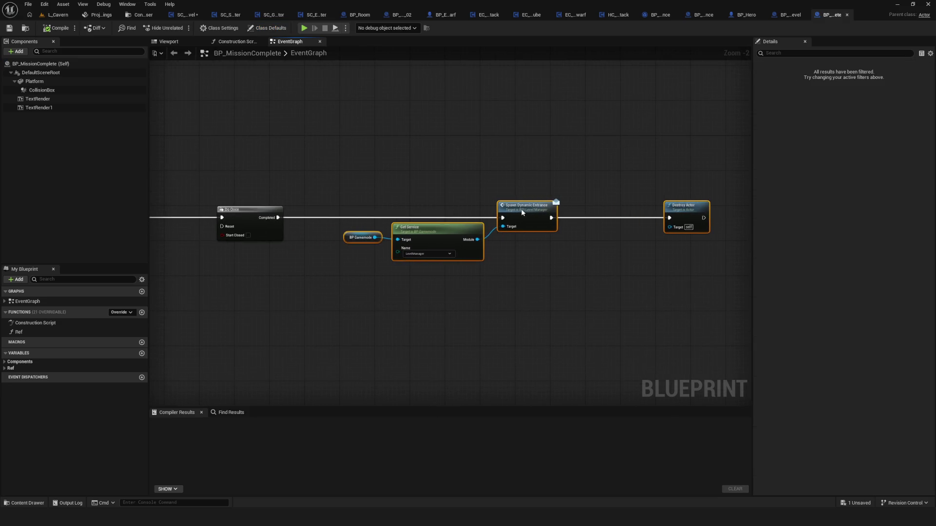
scroll(519, 213, down, 1)
scroll(560, 223, up, 3)
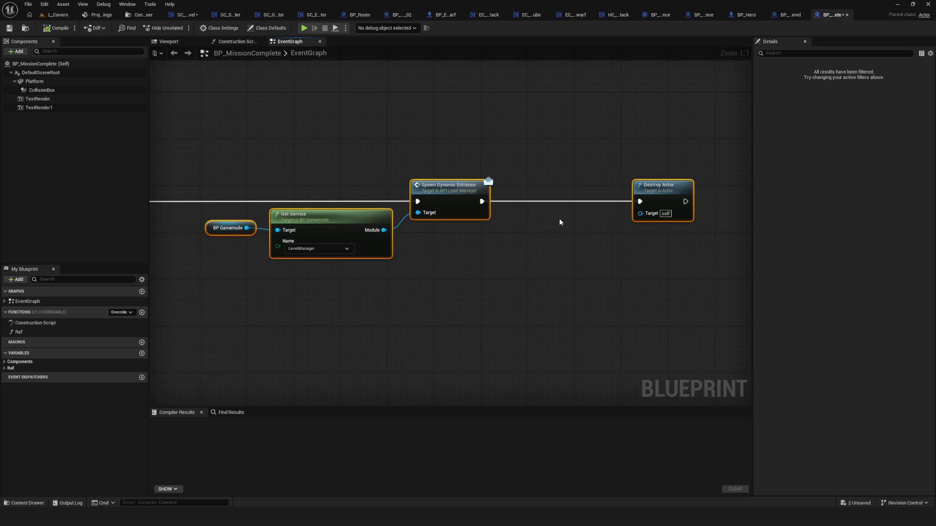
Step: Check Destroy Actor at the graph's end, then go back to the Entrances folder
drag(559, 222, 673, 231)
scroll(449, 157, down, 6)
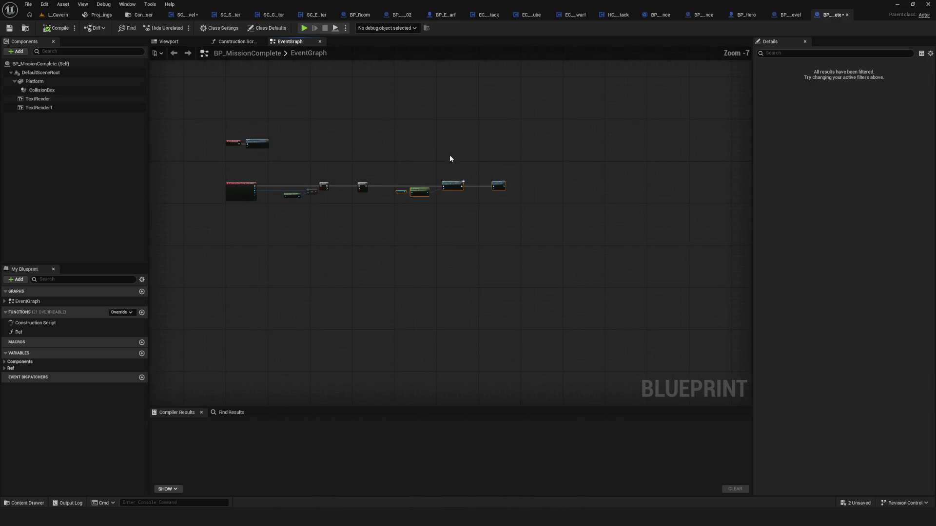
scroll(388, 186, up, 6)
mouse_move(388, 186)
mouse_down()
mouse_move(595, 202)
mouse_move(148, 193)
mouse_move(307, 184)
mouse_move(478, 195)
mouse_up()
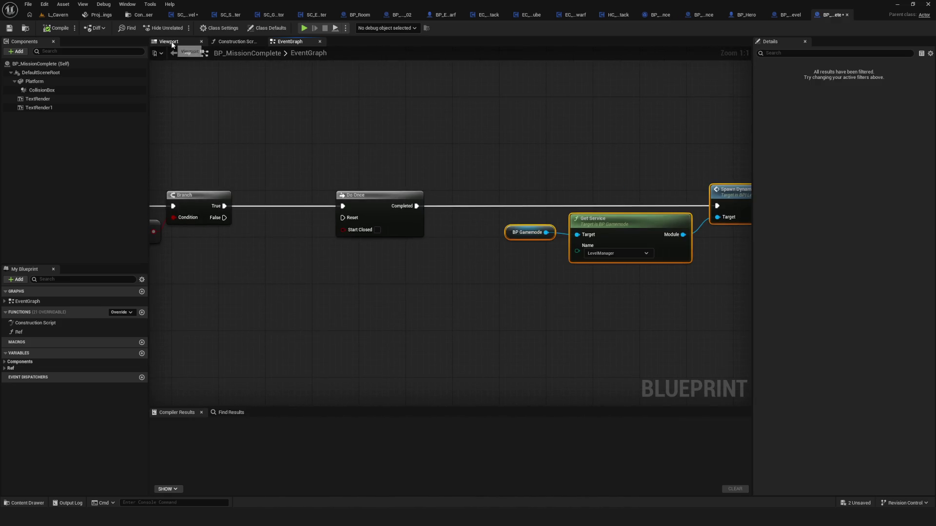
click(141, 14)
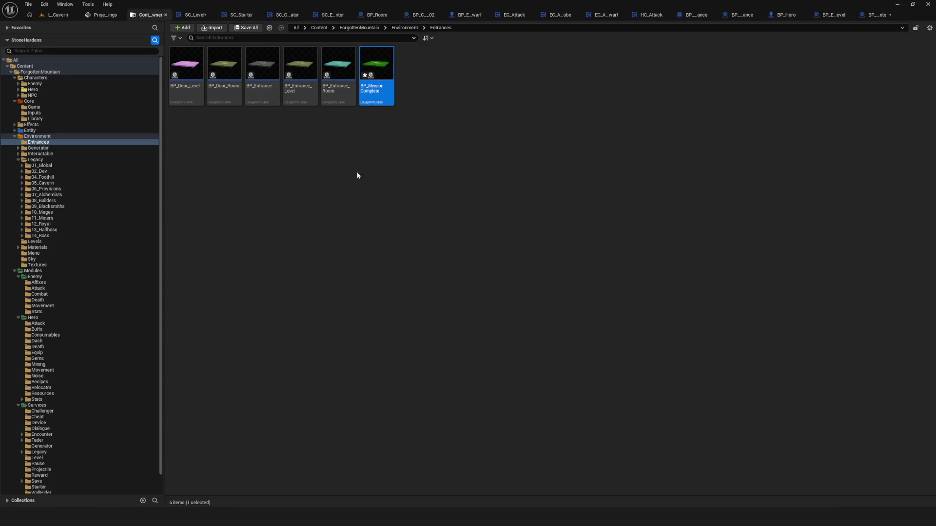
Step: Compare the entrance blueprints' asset info, then open BP_Entrance_Level
click(297, 98)
click(342, 90)
click(295, 91)
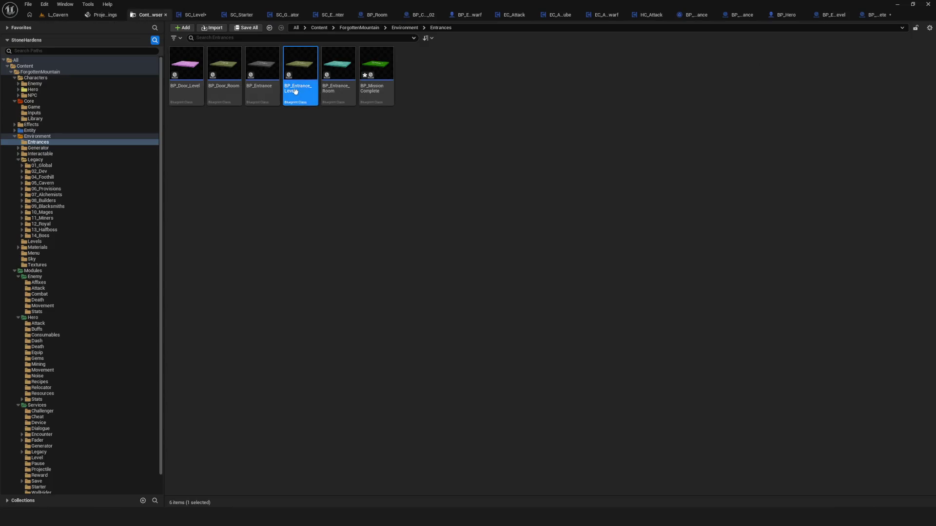
click(376, 91)
click(336, 93)
mouse_move(336, 96)
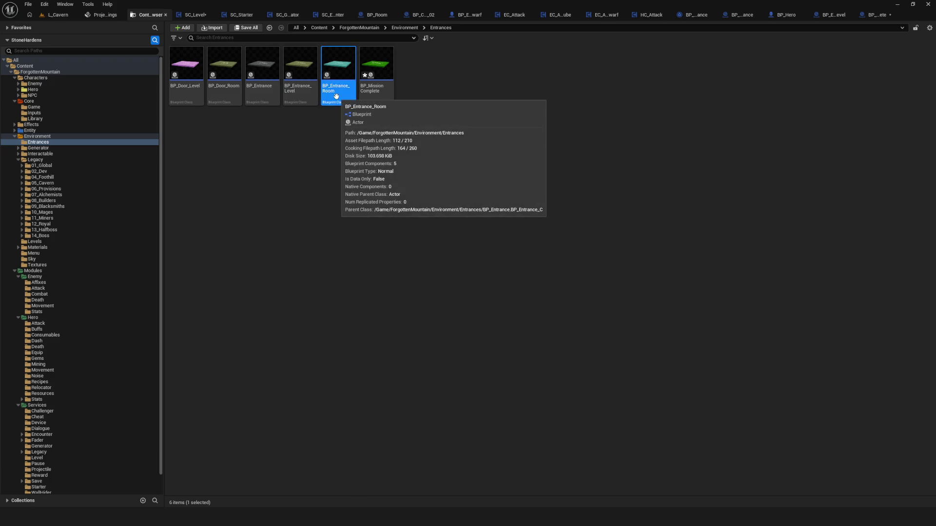
click(306, 97)
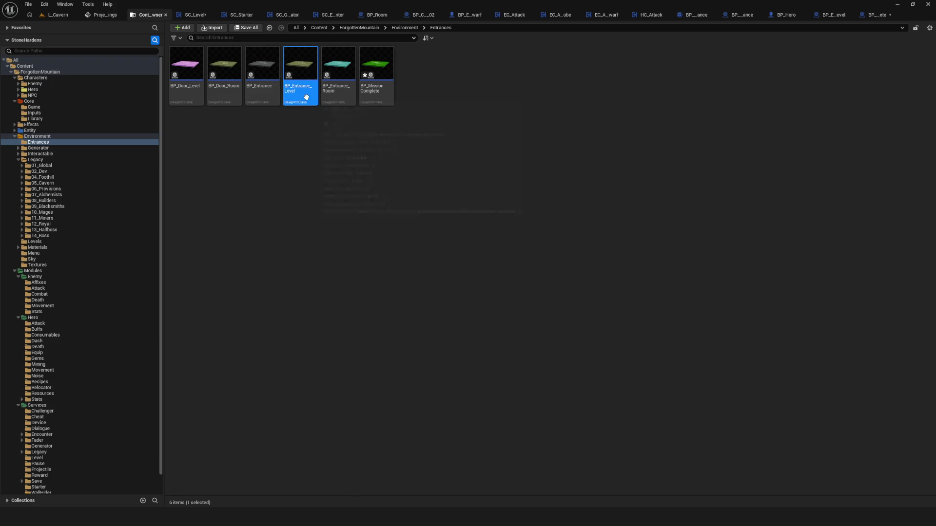
double_click(306, 98)
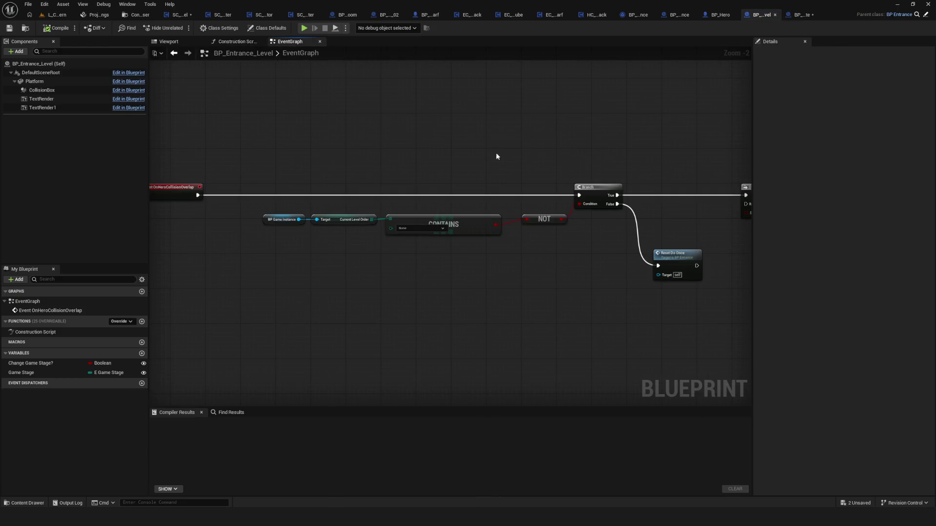
Step: Shift the Get Service, Transition Level and variable nodes to the right
drag(496, 156, 195, 151)
drag(503, 219, 321, 219)
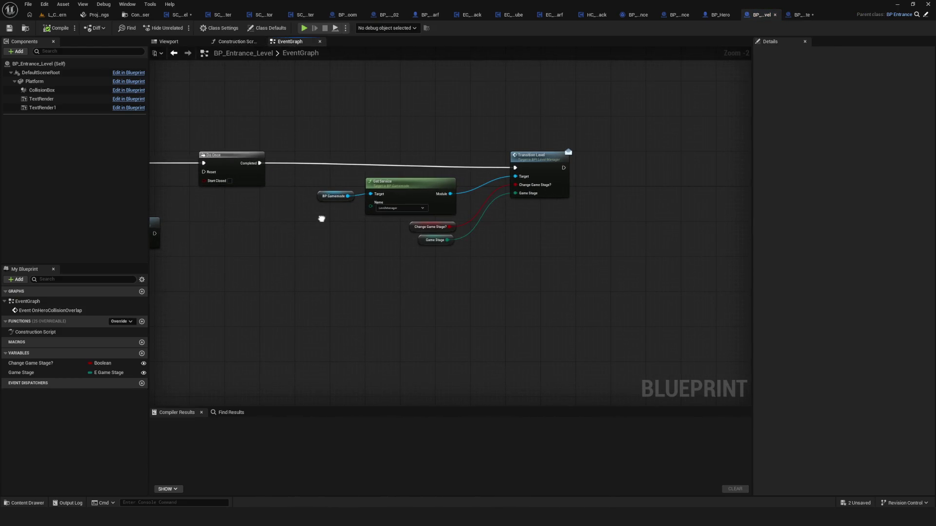
drag(307, 125, 591, 273)
mouse_move(412, 214)
mouse_down()
mouse_move(562, 209)
mouse_move(549, 205)
mouse_up()
scroll(563, 208, down, 3)
scroll(443, 201, up, 3)
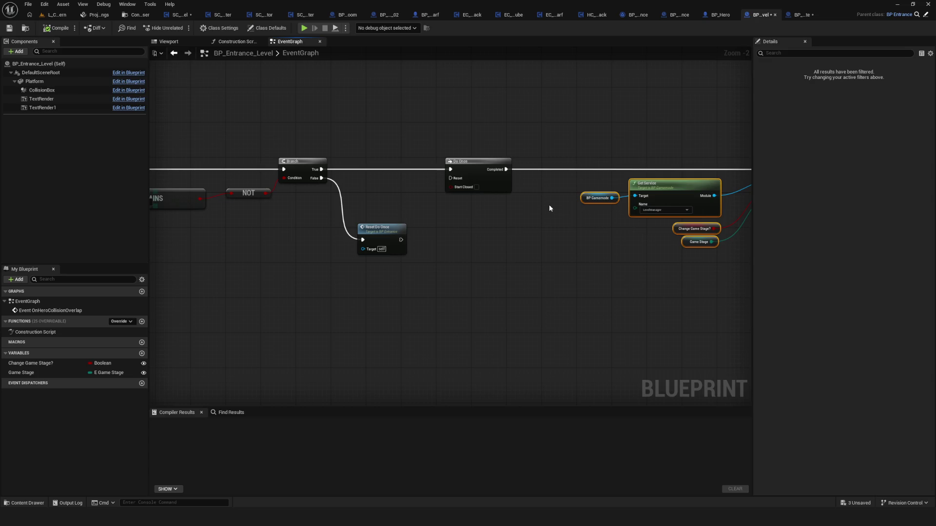
drag(481, 215, 455, 228)
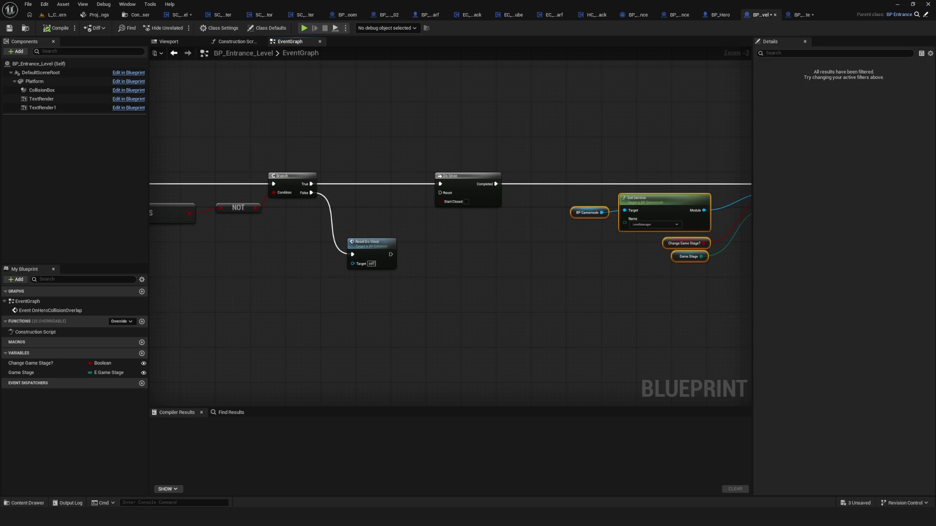
Step: Reposition the level-order getters, CONTAINS node, and BP Gamemode/Get Service group
drag(375, 400, 512, 324)
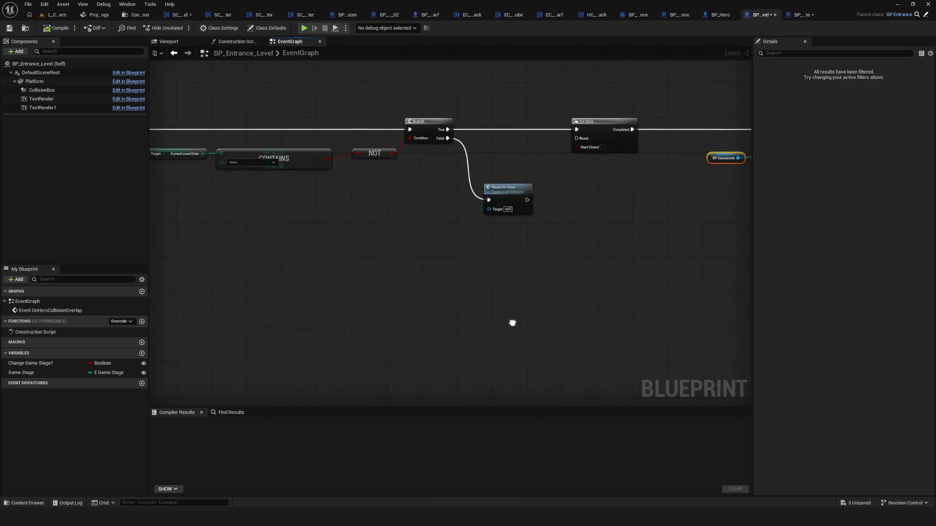
scroll(512, 323, down, 4)
scroll(449, 314, up, 3)
drag(392, 203, 651, 330)
drag(434, 255, 461, 268)
scroll(478, 251, up, 2)
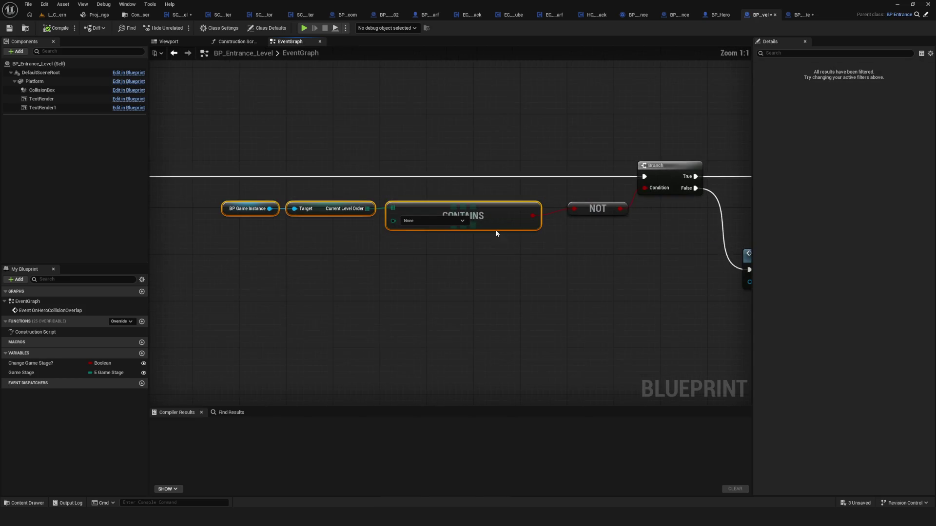
drag(495, 234, 514, 221)
scroll(331, 272, up, 1)
scroll(510, 278, down, 6)
scroll(507, 277, up, 4)
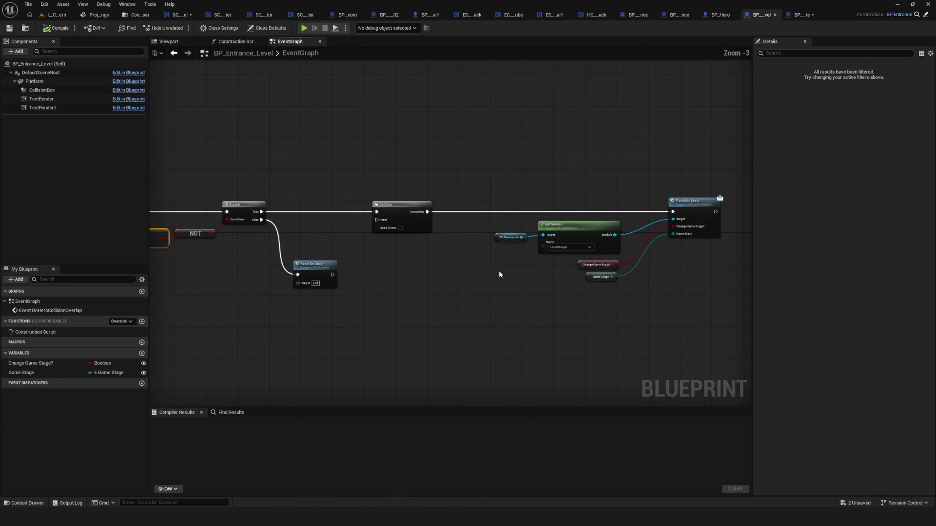
drag(498, 271, 424, 266)
drag(364, 189, 516, 307)
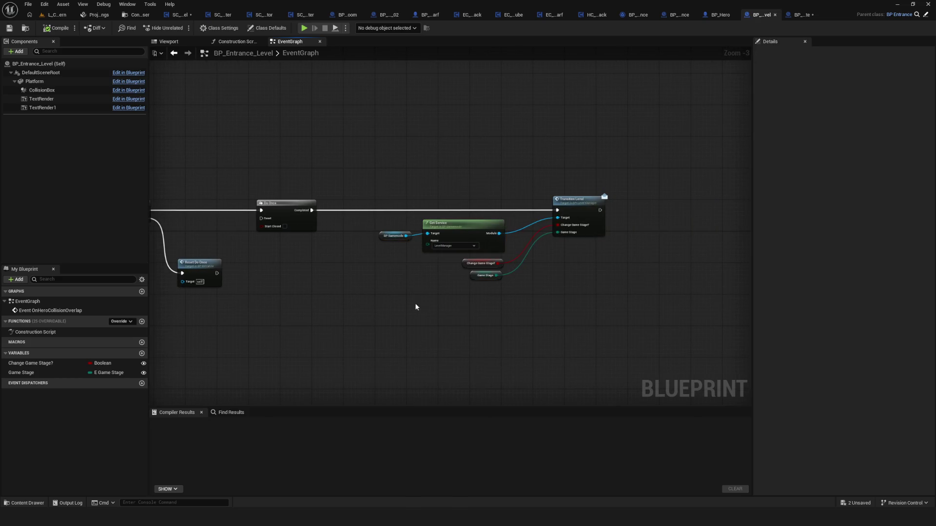
drag(416, 307, 816, 317)
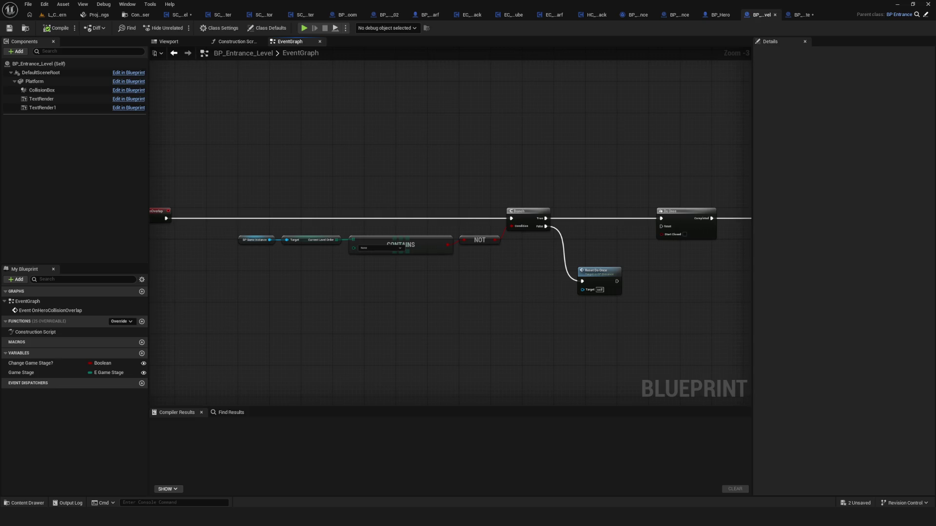
Step: Compile BP_Entrance_Level and go back to the Entrances folder
click(59, 32)
mouse_move(596, 254)
mouse_down()
mouse_move(289, 245)
mouse_move(552, 237)
mouse_up()
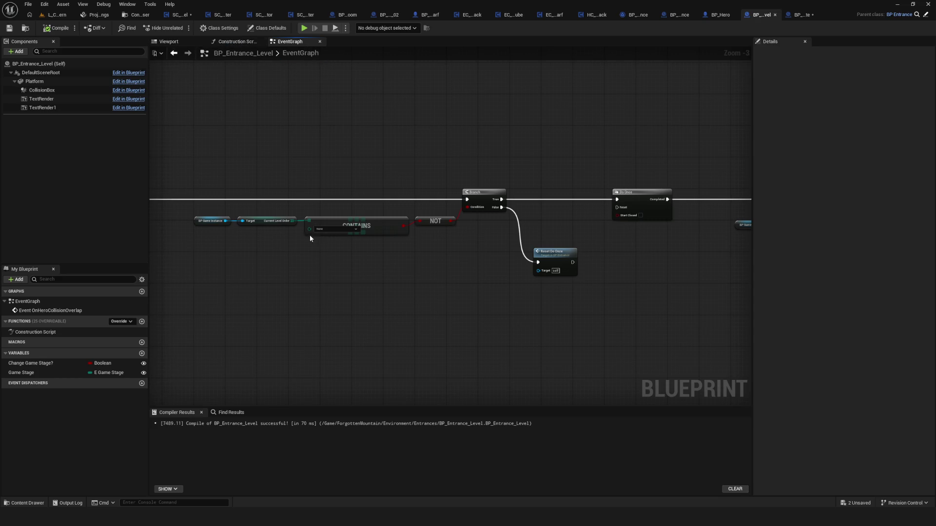
drag(310, 238, 472, 320)
scroll(327, 261, down, 9)
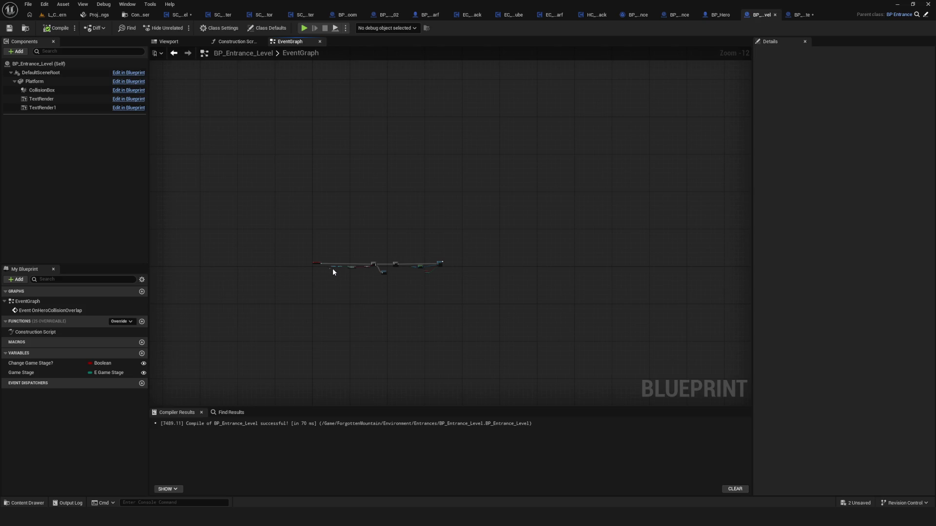
click(139, 14)
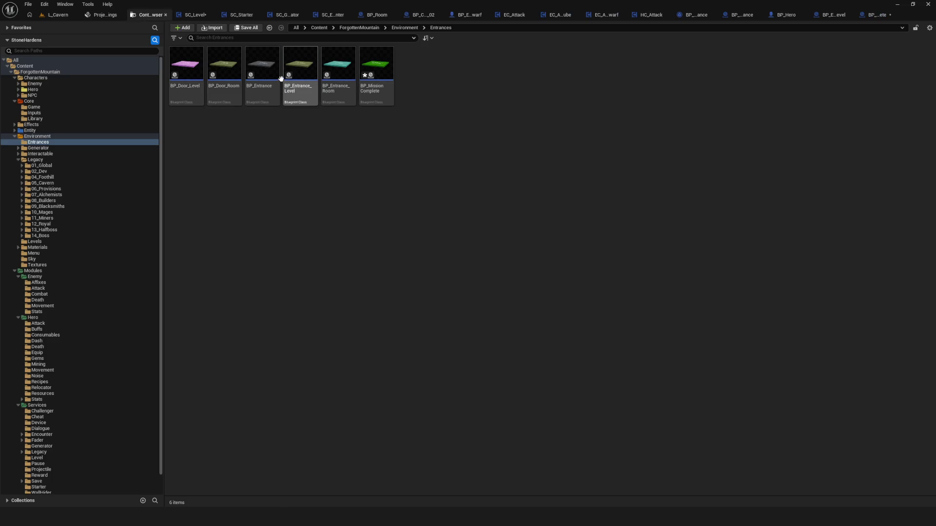
click(268, 70)
double_click(268, 71)
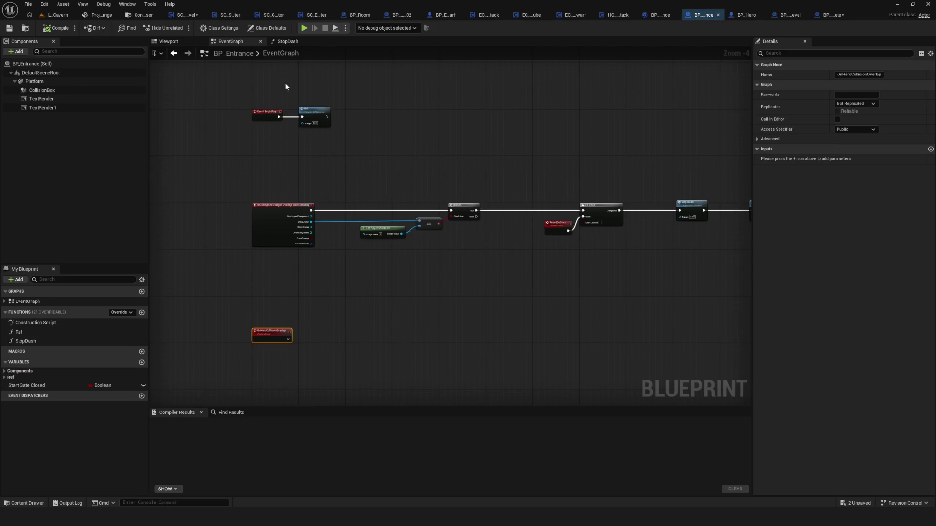
scroll(289, 115, up, 3)
double_click(289, 115)
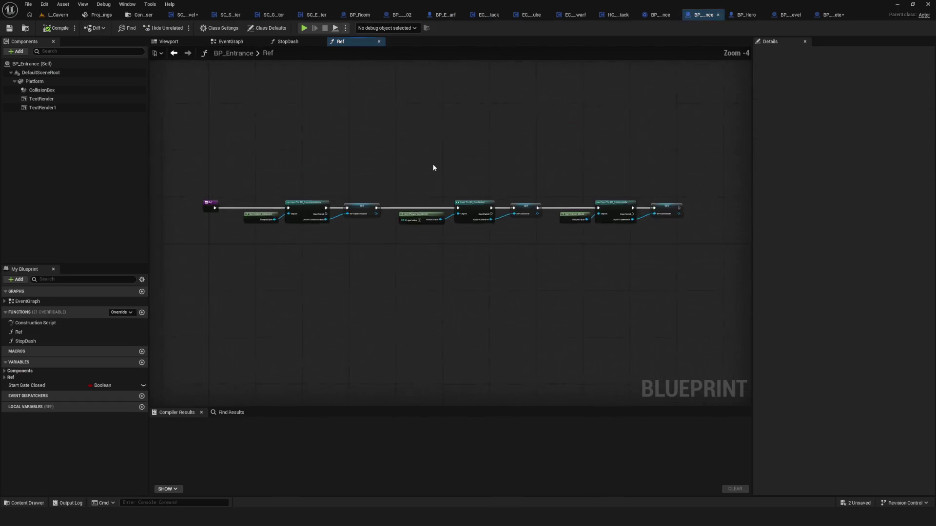
scroll(408, 167, up, 3)
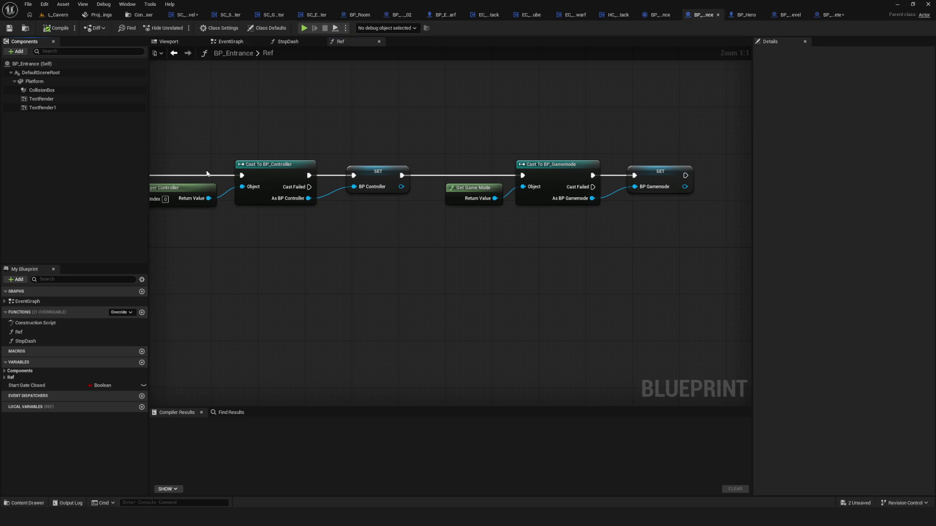
drag(250, 154, 678, 161)
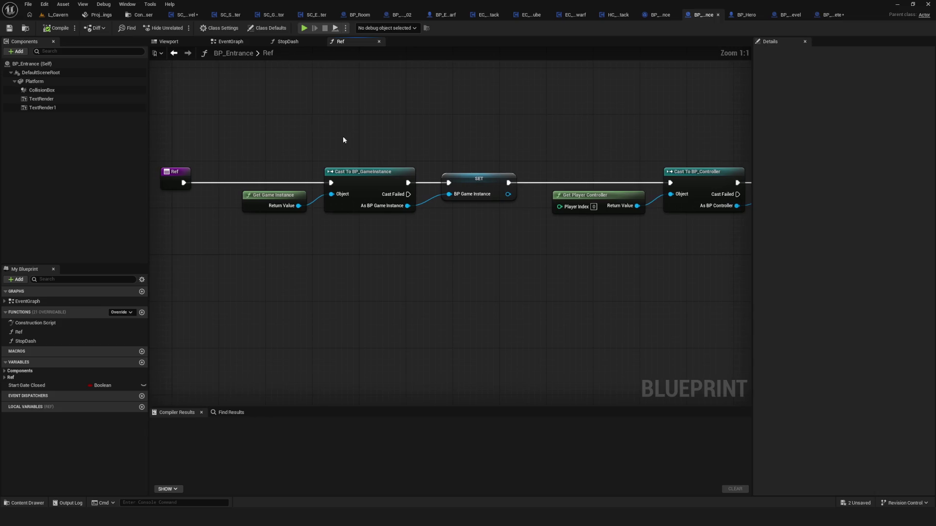
click(175, 54)
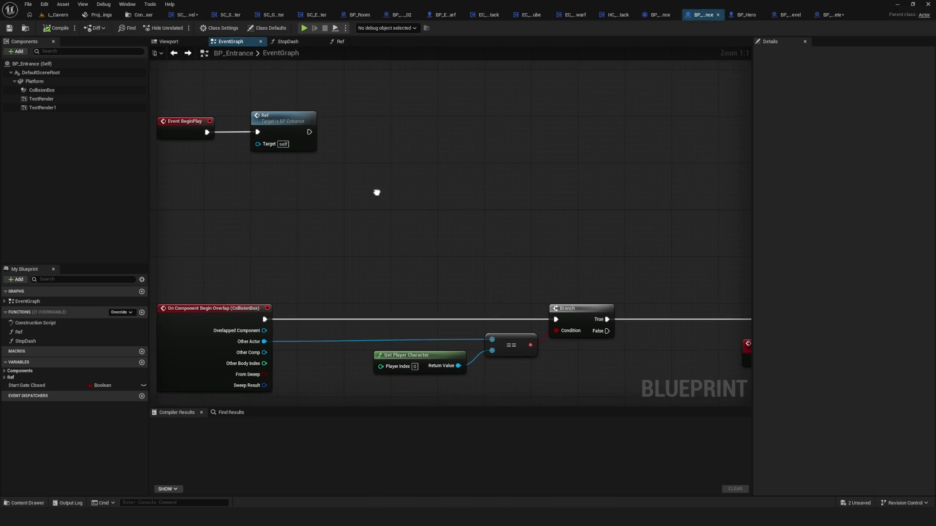
mouse_move(376, 192)
mouse_down()
mouse_move(384, 132)
mouse_move(510, 167)
mouse_move(495, 152)
mouse_move(431, 136)
mouse_up()
drag(347, 186, 429, 254)
mouse_move(428, 194)
mouse_down()
mouse_move(403, 194)
mouse_move(525, 228)
mouse_move(493, 218)
mouse_move(404, 218)
mouse_move(493, 200)
mouse_move(437, 212)
mouse_move(568, 214)
mouse_move(259, 190)
mouse_move(341, 195)
mouse_move(312, 229)
mouse_move(370, 144)
mouse_move(265, 193)
mouse_up()
scroll(404, 218, down, 5)
scroll(403, 203, up, 4)
click(562, 213)
scroll(562, 213, down, 6)
scroll(340, 189, up, 2)
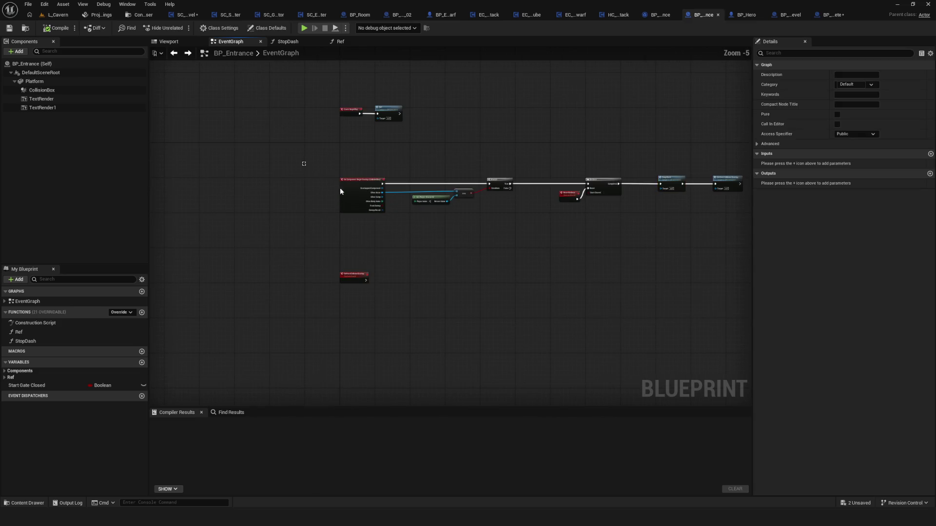
mouse_move(304, 164)
mouse_down()
mouse_move(759, 348)
mouse_move(728, 349)
mouse_up()
scroll(581, 201, up, 5)
mouse_move(386, 161)
mouse_down()
mouse_move(277, 150)
mouse_move(334, 262)
mouse_up()
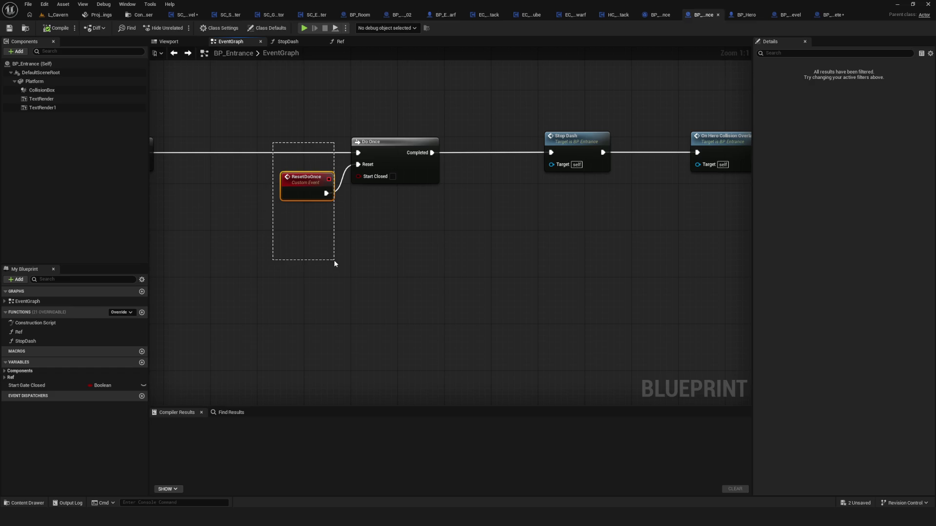
drag(335, 259, 715, 293)
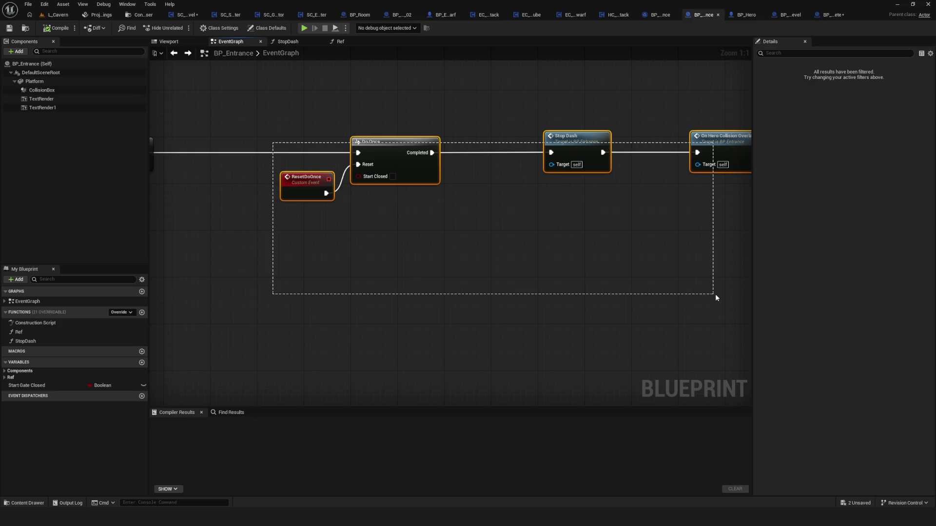
click(715, 294)
drag(715, 293, 646, 294)
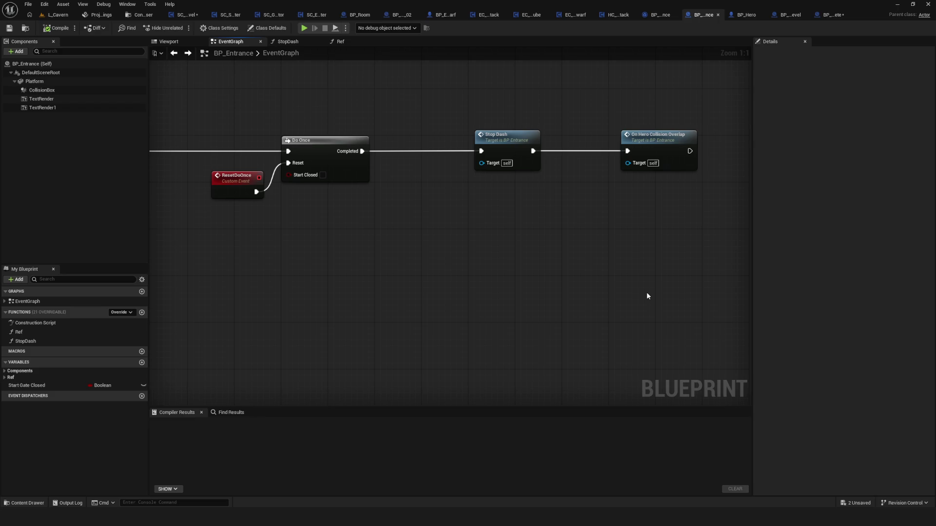
Step: Select the Stop Dash node and compile BP_Entrance
scroll(549, 231, down, 5)
scroll(317, 197, up, 4)
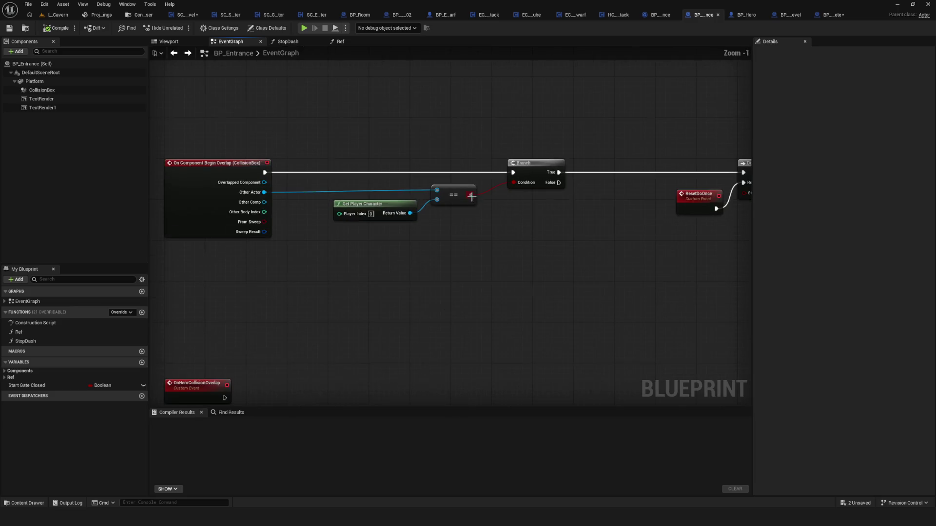
mouse_move(366, 137)
mouse_down()
mouse_move(789, 278)
mouse_move(592, 268)
mouse_up()
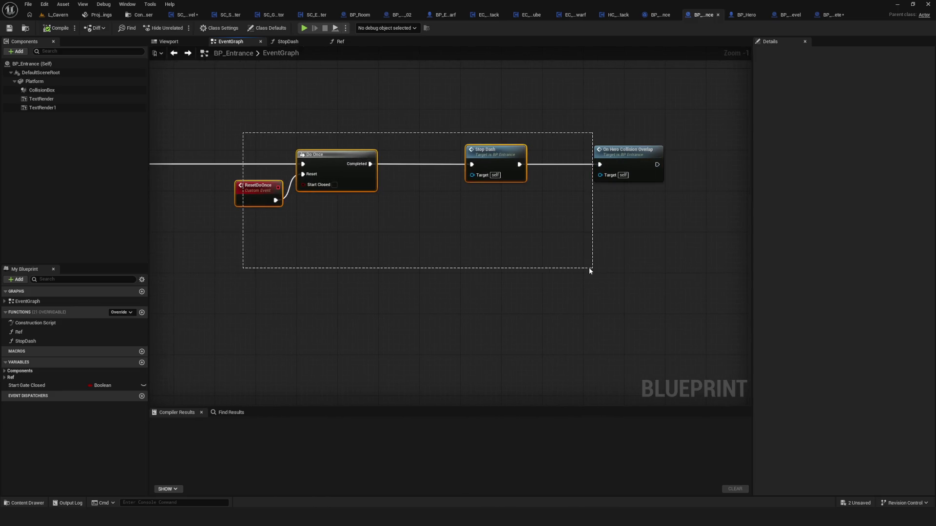
click(631, 280)
click(481, 154)
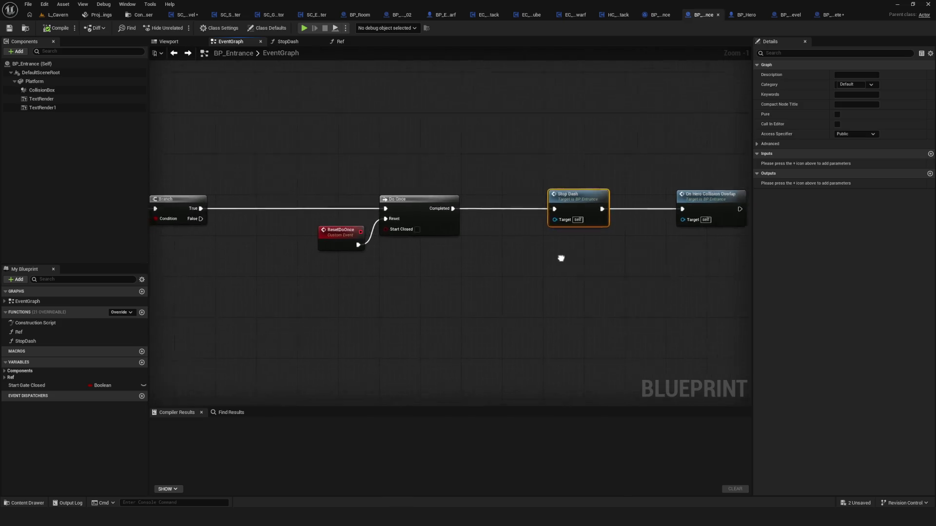
click(59, 28)
Step: Inspect the chain from On Component Begin Overlap to On Hero Collision Overlap
scroll(606, 222, up, 1)
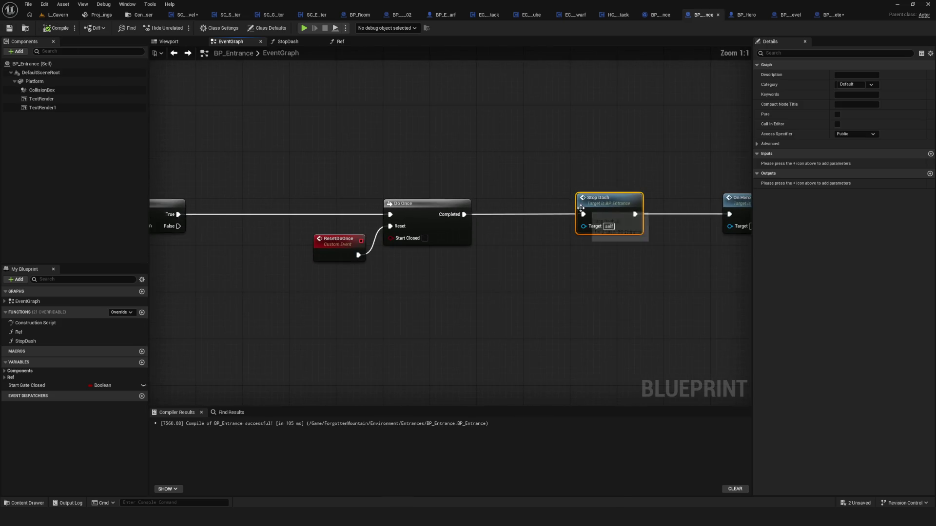
drag(521, 210, 441, 190)
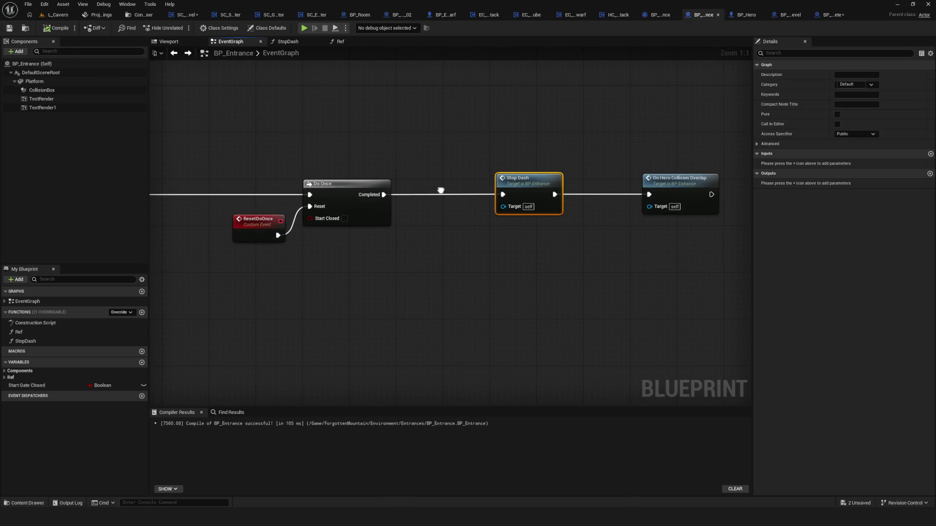
scroll(440, 190, down, 7)
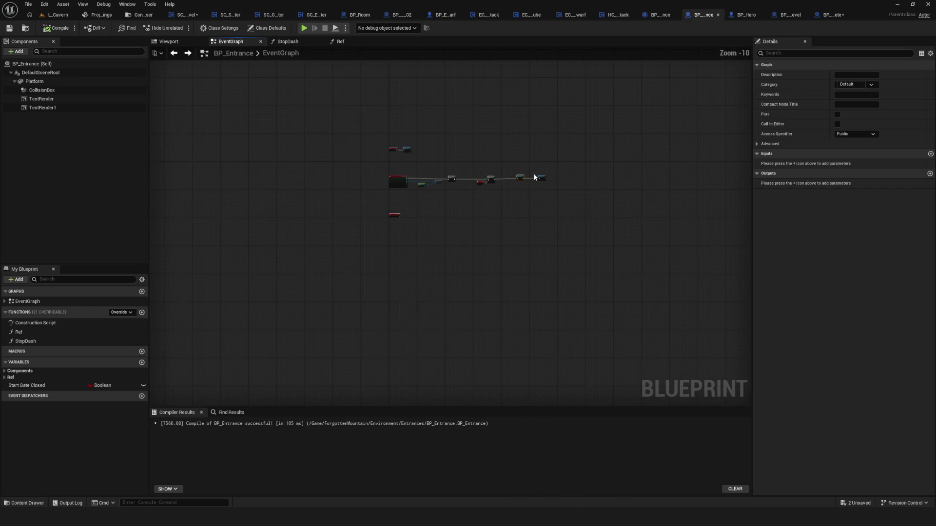
scroll(495, 185, up, 4)
mouse_move(445, 192)
mouse_down()
mouse_move(705, 201)
mouse_move(429, 215)
mouse_up()
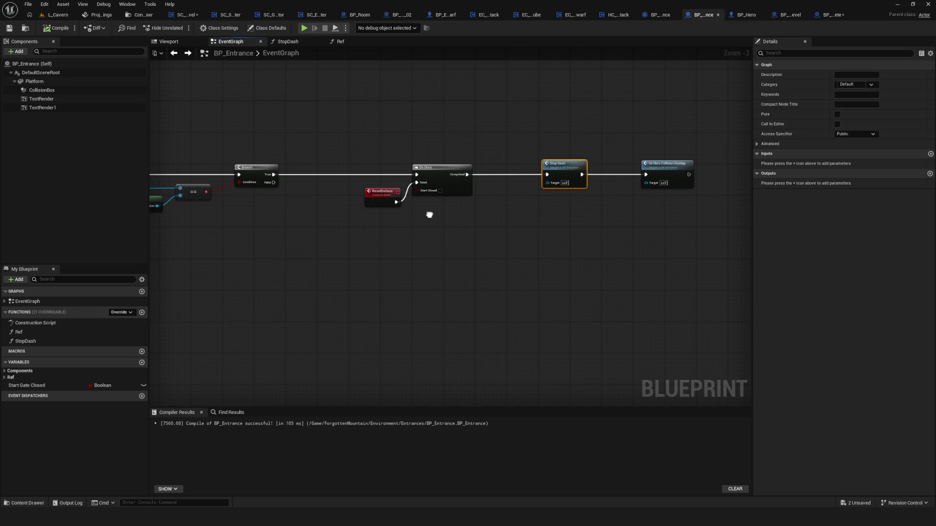
drag(429, 215, 440, 225)
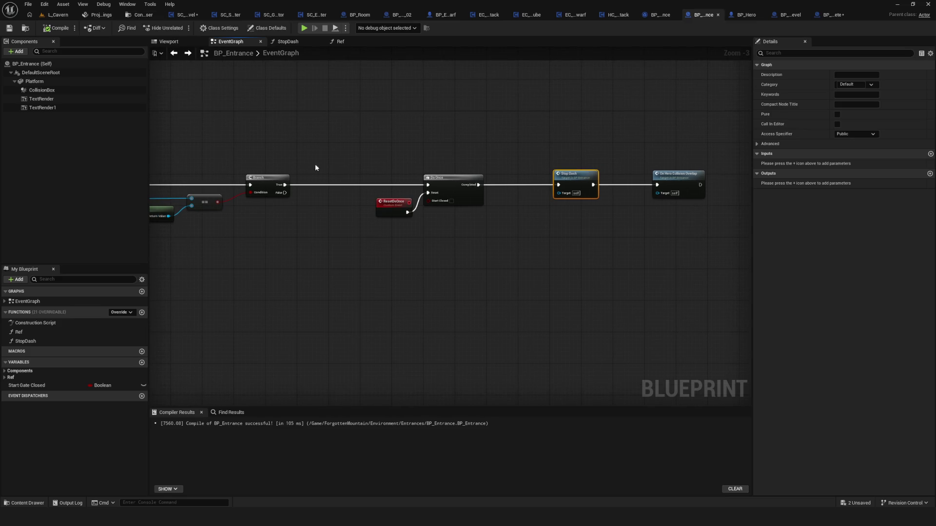
scroll(415, 196, down, 1)
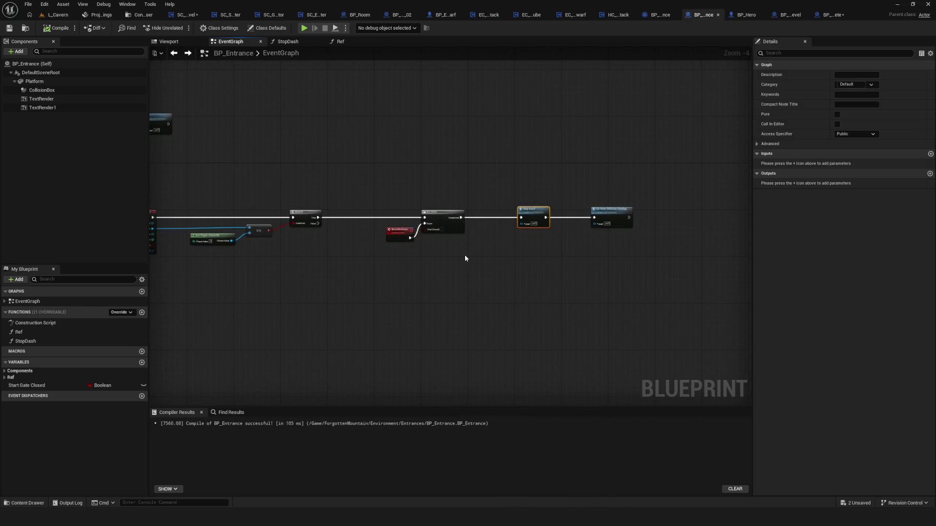
scroll(608, 229, up, 4)
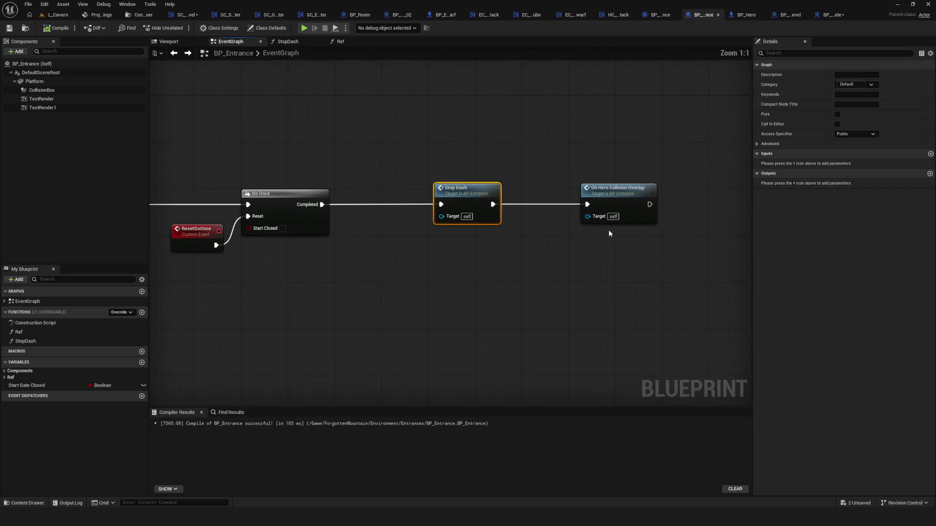
drag(582, 235, 681, 240)
mouse_move(674, 144)
mouse_down()
mouse_move(699, 326)
mouse_move(682, 327)
mouse_up()
click(700, 330)
scroll(440, 218, down, 5)
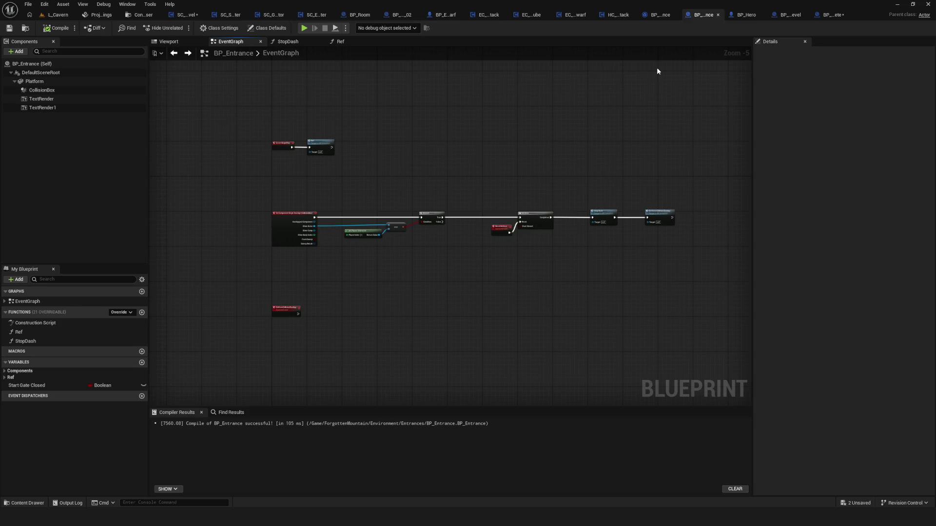
Step: Delete the Do Once, ResetDoOnce and On Hero Collision Overlap nodes
scroll(586, 240, up, 5)
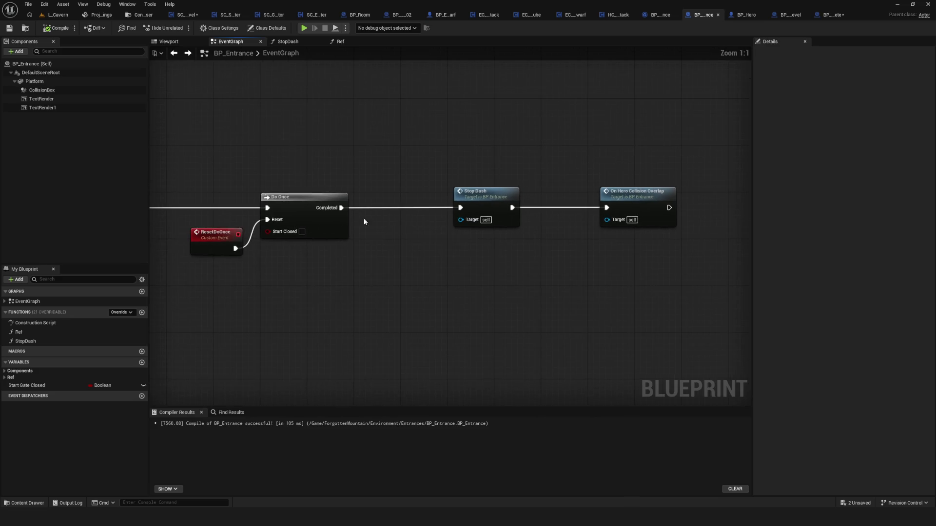
key(ctrl+a)
mouse_move(408, 237)
mouse_down()
mouse_move(800, 344)
mouse_move(671, 307)
mouse_up()
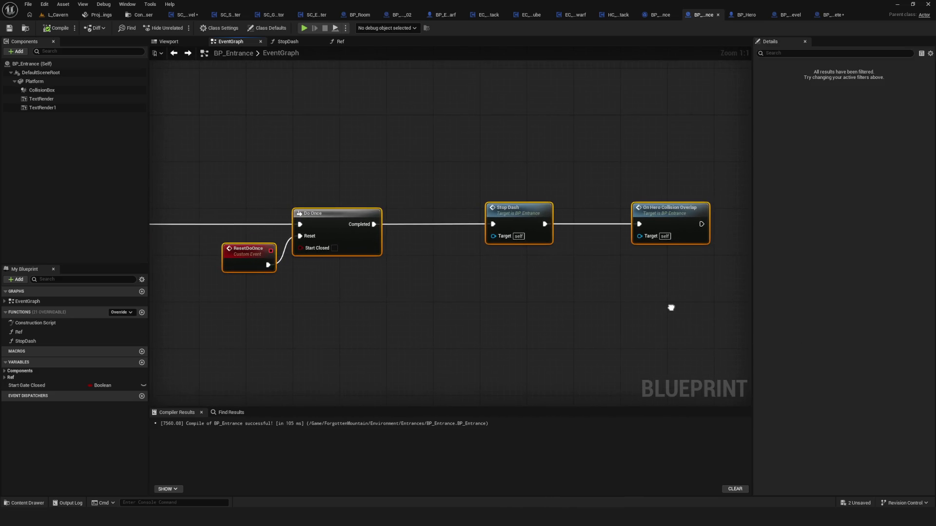
drag(270, 150, 362, 301)
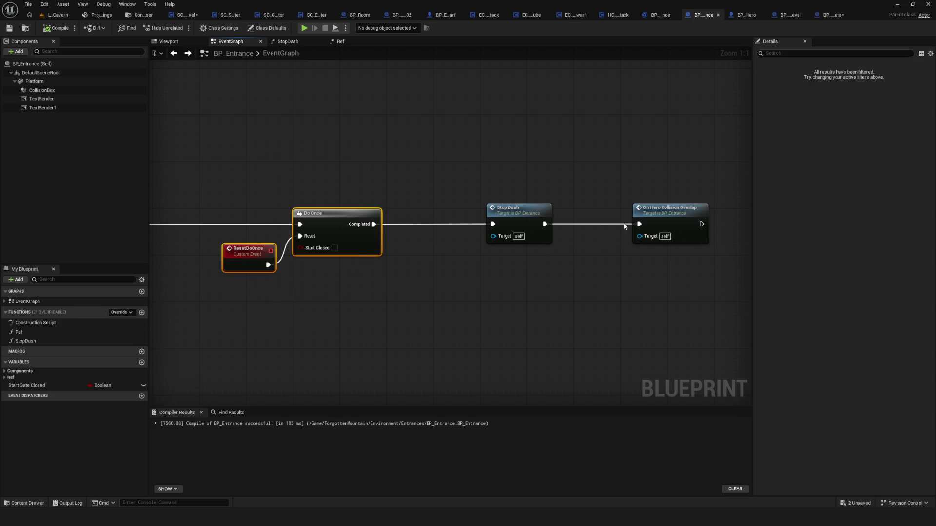
drag(636, 174, 684, 322)
key(Delete)
key(ctrl+z)
Step: Place Stop Dash beside the Branch, then select BP_Entrance_Level in the Entrances folder
click(571, 246)
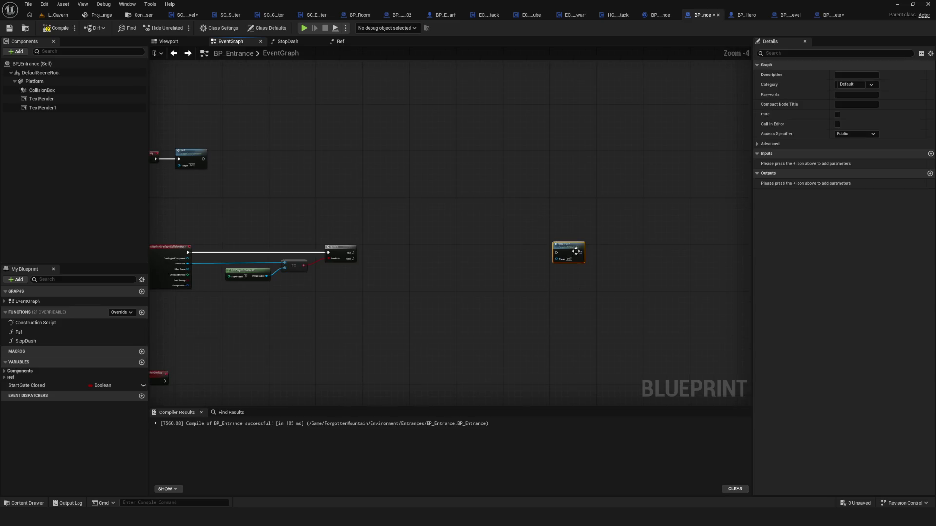
mouse_move(570, 246)
mouse_down()
mouse_move(402, 260)
mouse_move(458, 193)
mouse_move(505, 232)
mouse_up()
scroll(565, 200, down, 2)
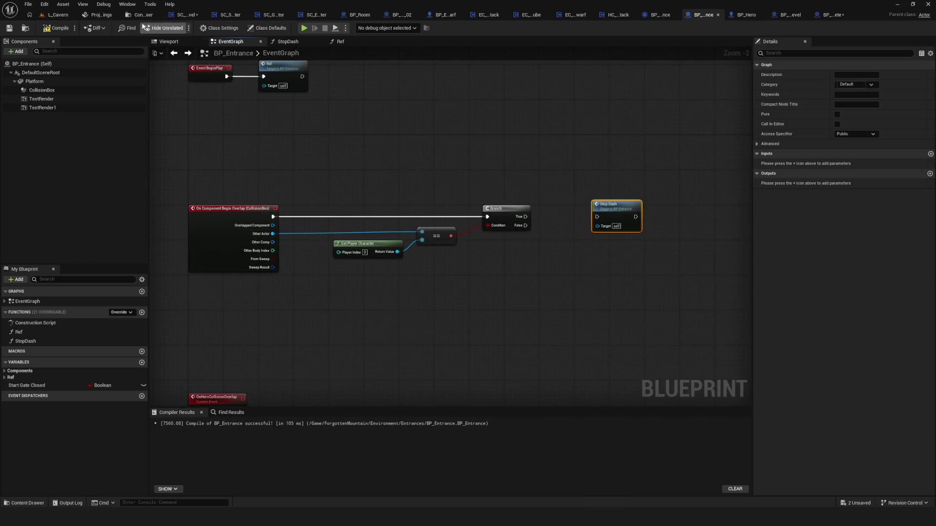
click(143, 14)
click(358, 147)
Step: Force delete BP_Entrance_Level and BP_Entrance_Room from the Entrances folder
click(301, 88)
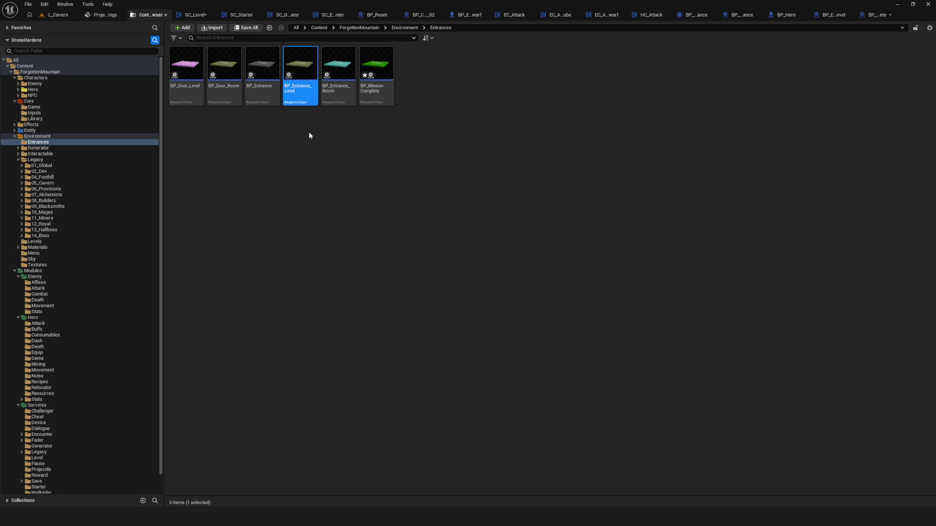
ctrl+click(339, 88)
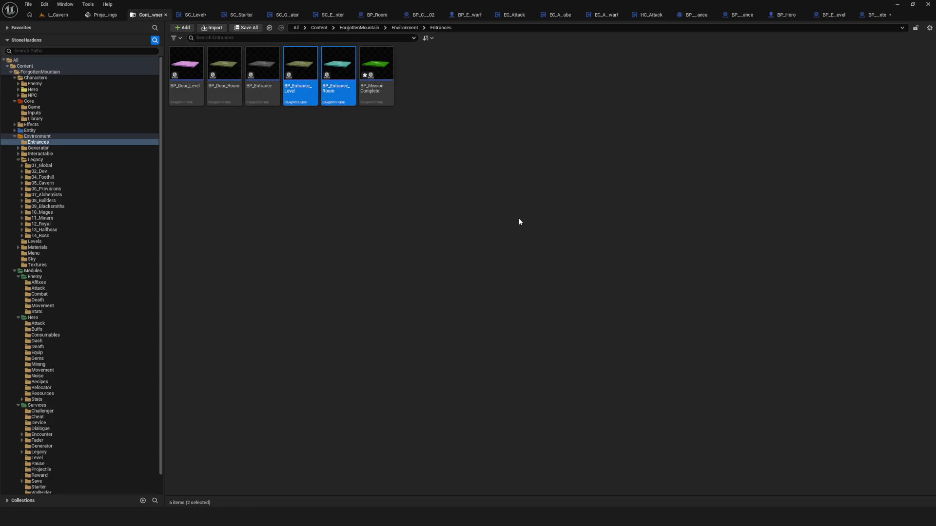
key(Delete)
click(478, 377)
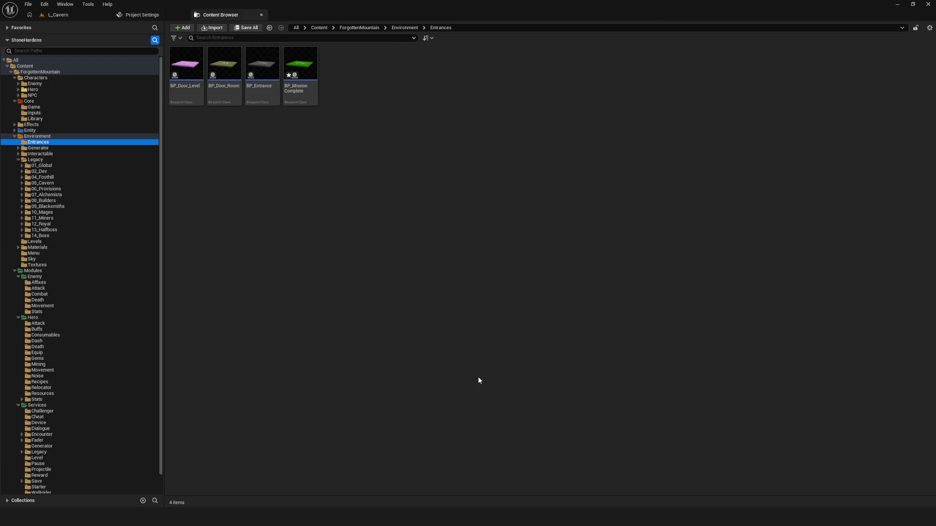
double_click(224, 66)
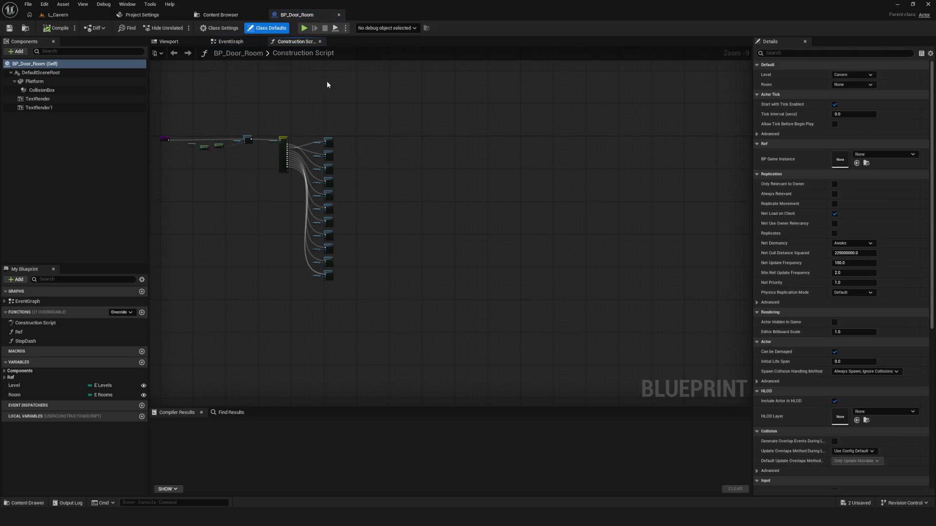
click(339, 15)
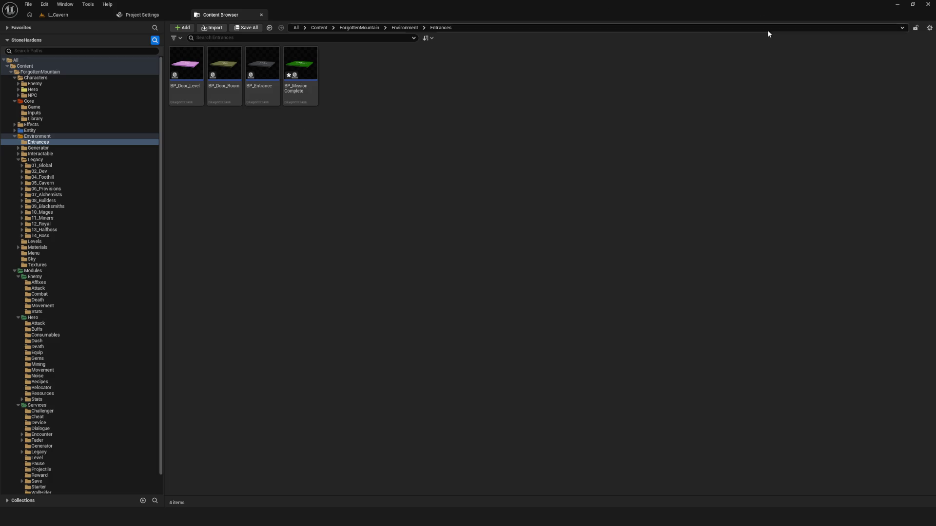
Step: Save BP_MissionComplete and open BP_Entrance's event graph
right_click(308, 72)
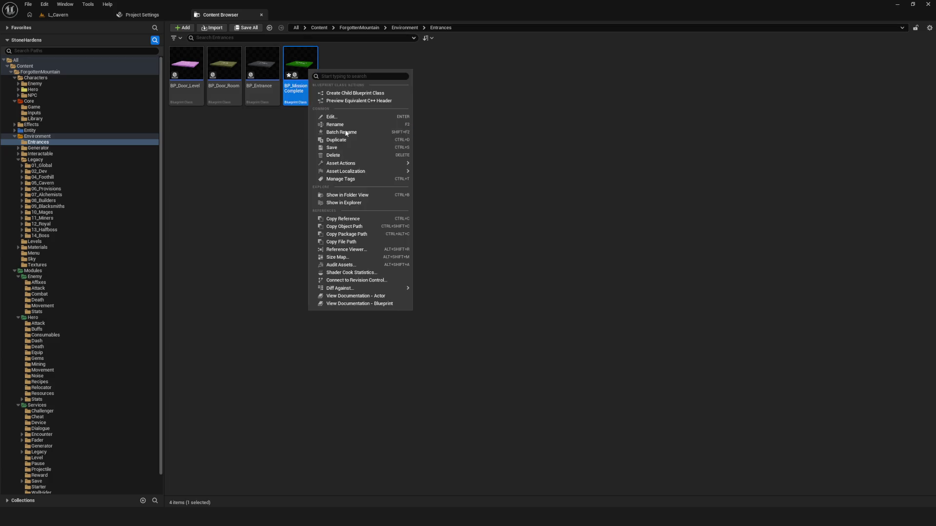
click(331, 152)
double_click(262, 68)
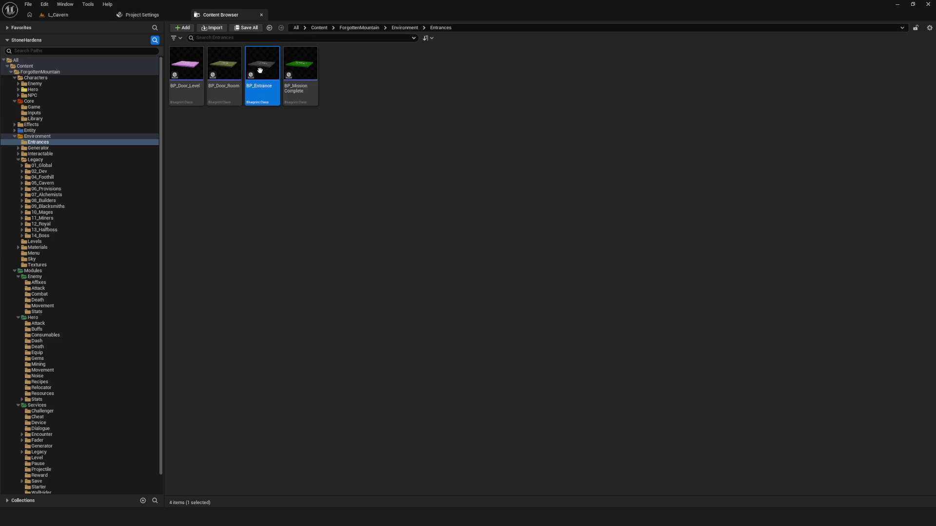
scroll(380, 147, up, 2)
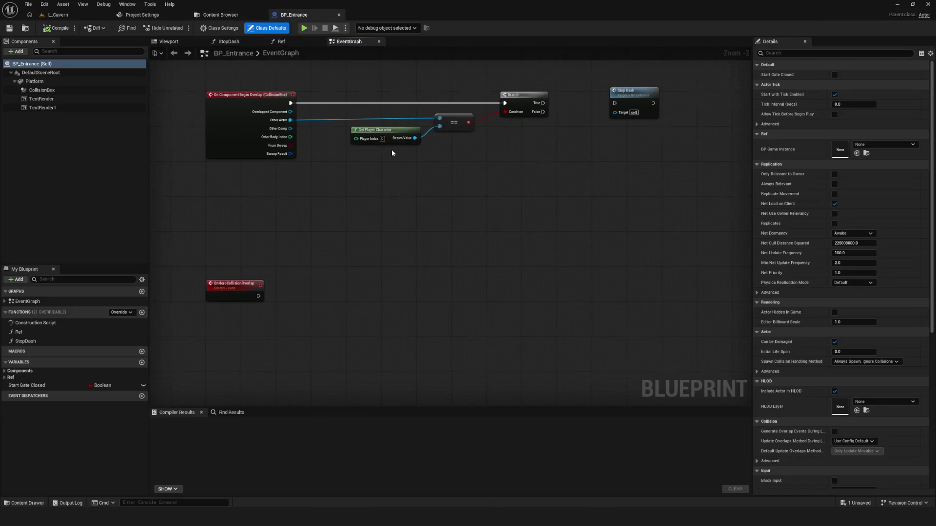
scroll(389, 152, down, 5)
scroll(341, 209, up, 5)
scroll(317, 307, down, 1)
mouse_move(331, 354)
mouse_down()
mouse_move(426, 264)
mouse_move(389, 274)
mouse_move(415, 279)
mouse_up()
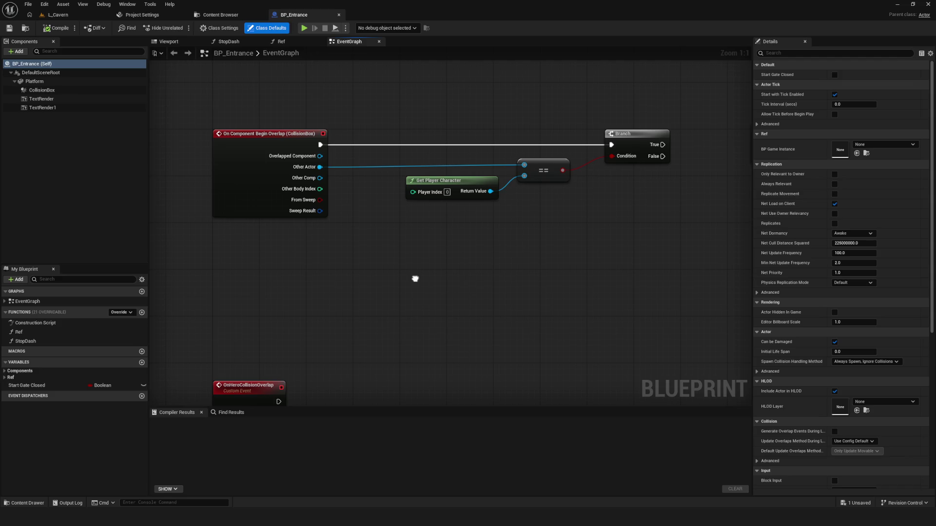
scroll(415, 279, down, 1)
Step: Delete OnHeroCollisionOverlap, place Stop Dash below the Branch, and compile BP_Entrance
click(225, 344)
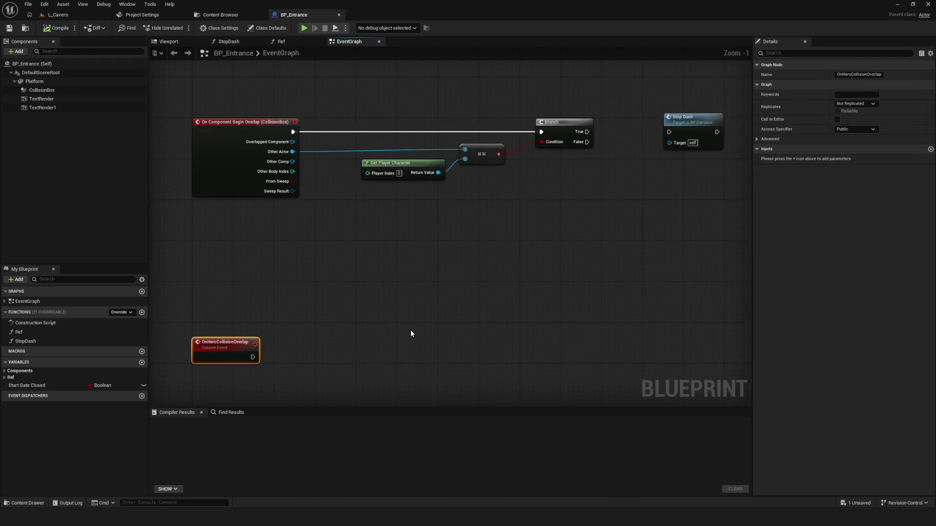
key(Delete)
drag(410, 333, 305, 392)
click(570, 171)
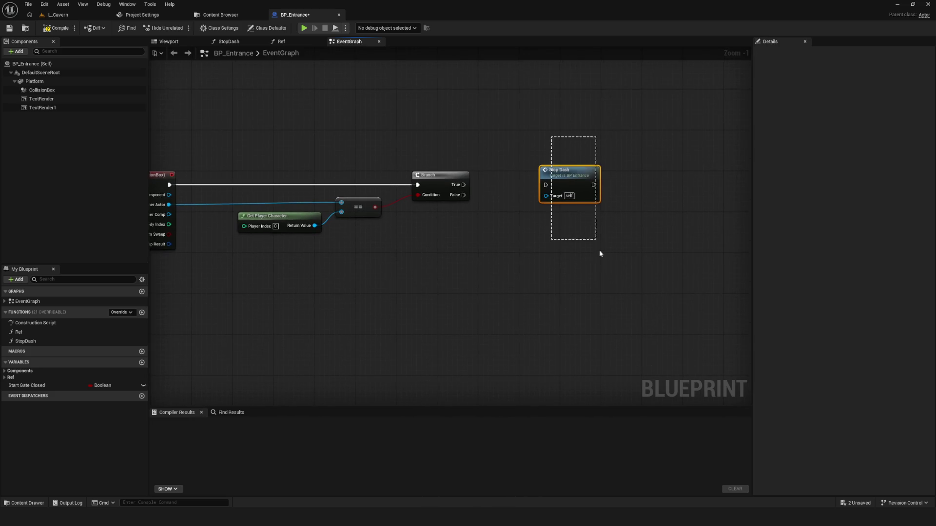
drag(570, 170, 498, 258)
mouse_move(441, 293)
mouse_down()
mouse_move(405, 334)
mouse_move(449, 261)
mouse_move(527, 276)
mouse_up()
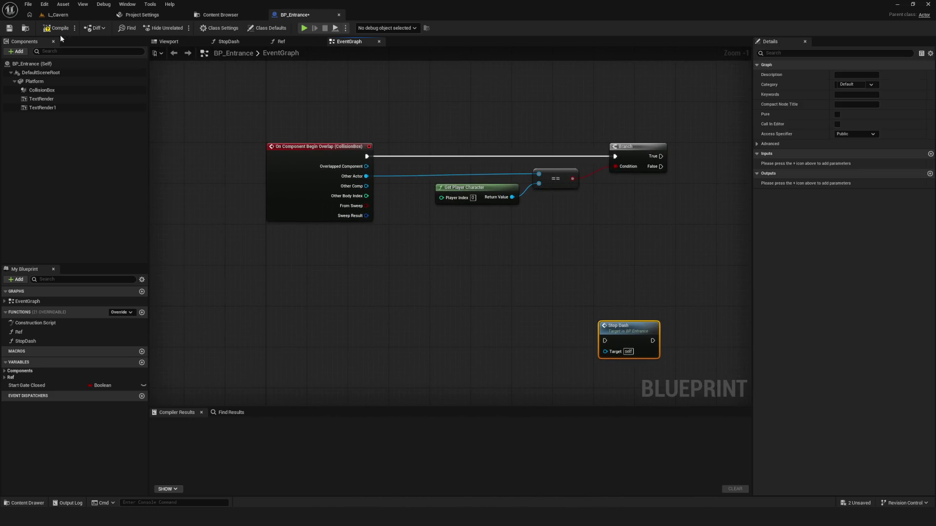
click(55, 29)
click(220, 14)
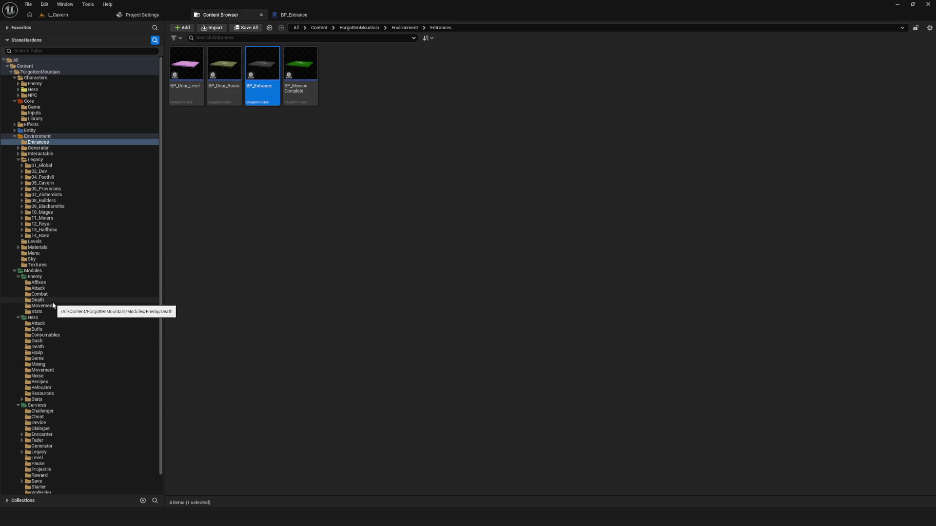
Step: Open the SC_Level blueprint from Modules/Services/Level and save it
scroll(53, 305, down, 1)
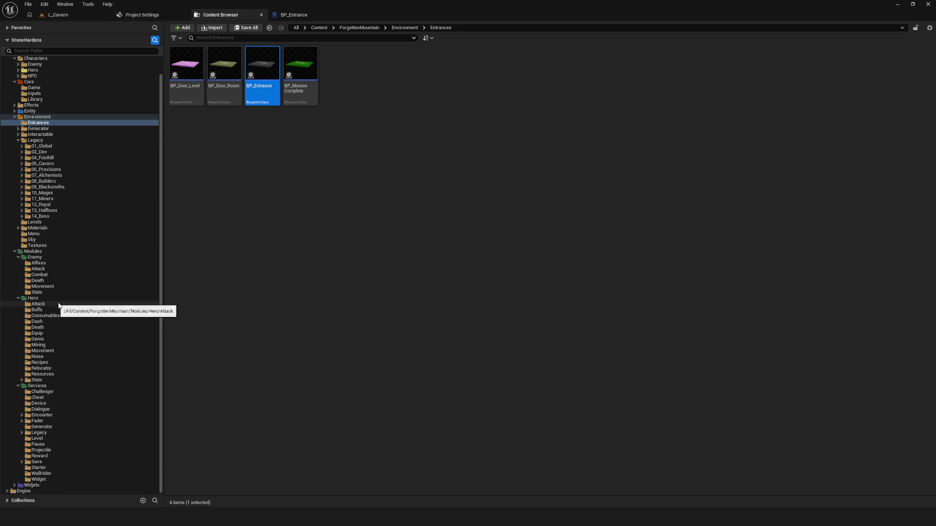
click(72, 438)
click(224, 66)
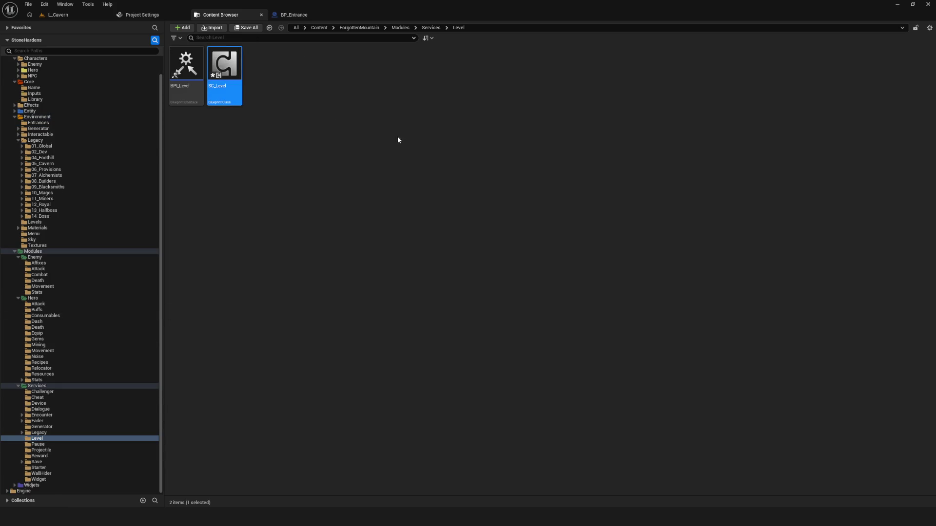
key(Return)
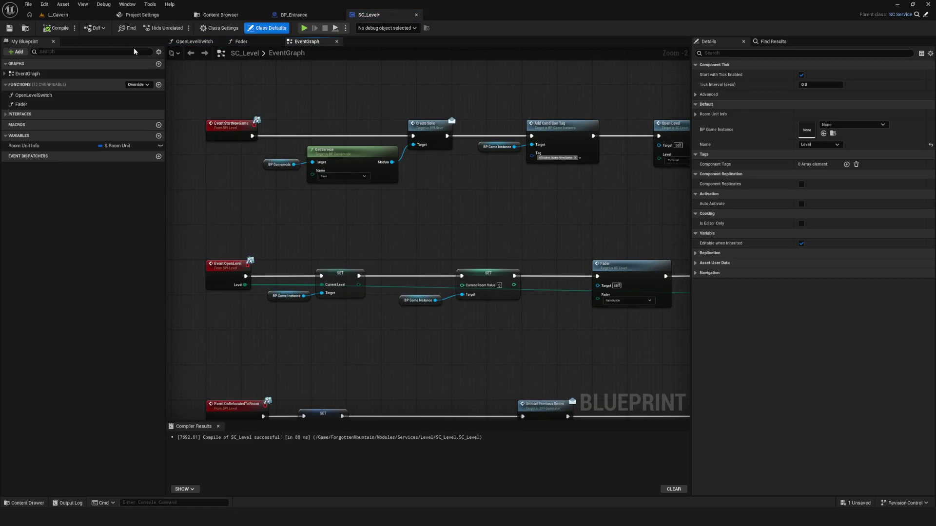
click(8, 30)
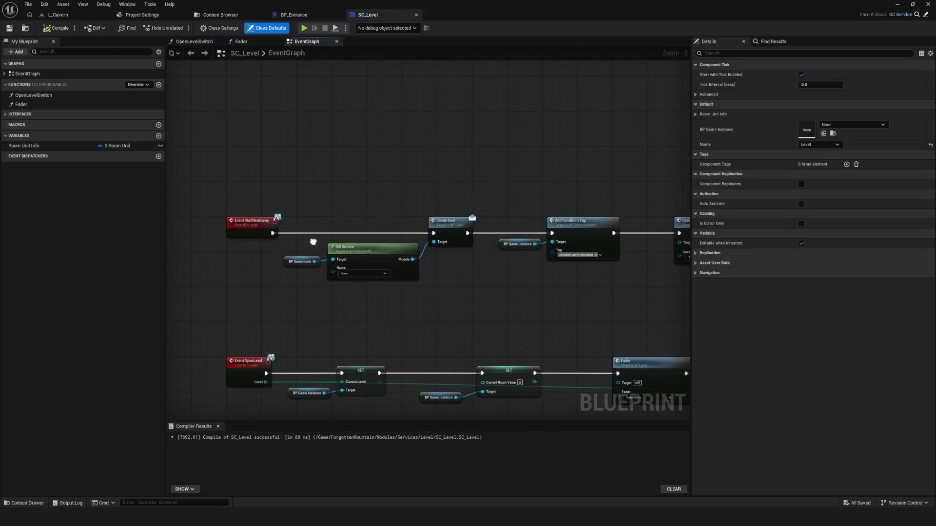
Step: Select and inspect the new-game sequence and OpenLevel event nodes in SC_Level's graph
mouse_move(185, 126)
mouse_down()
mouse_move(687, 244)
mouse_move(601, 235)
mouse_up()
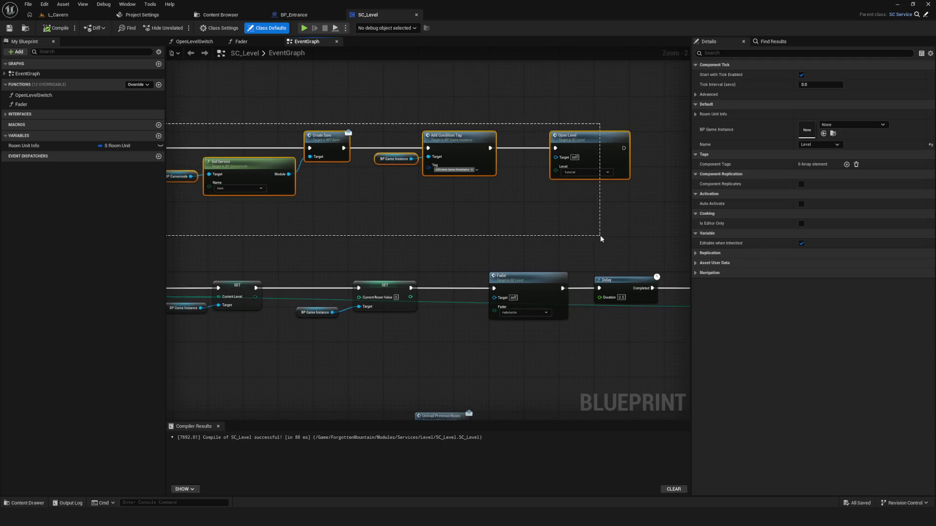
scroll(485, 236, up, 2)
drag(307, 133, 391, 306)
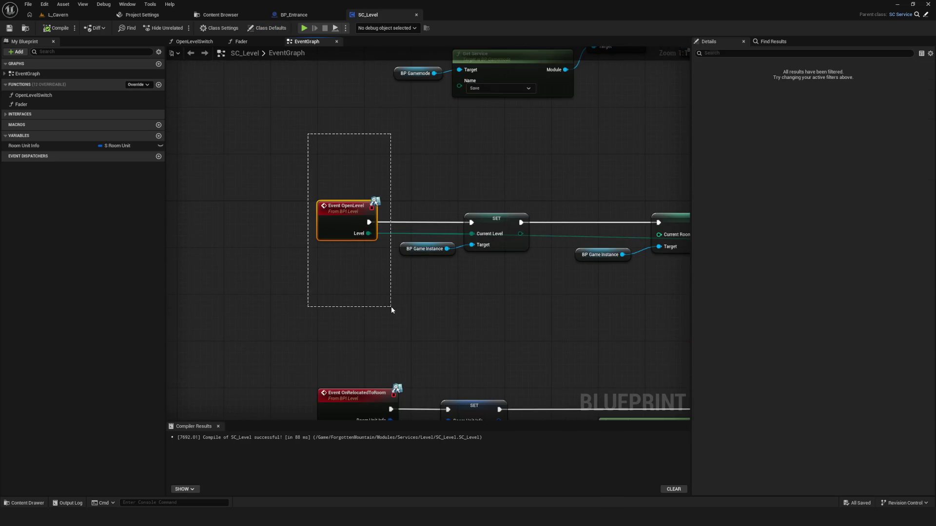
scroll(361, 268, down, 5)
scroll(296, 265, up, 5)
mouse_move(296, 265)
mouse_down()
mouse_move(604, 272)
mouse_move(695, 262)
mouse_up()
Step: Review the SET, Open Level, Fader and Delay nodes, then return to BP_Entrance
mouse_move(335, 179)
mouse_down()
mouse_move(309, 271)
mouse_move(336, 308)
mouse_move(368, 291)
mouse_up()
click(430, 309)
drag(430, 309, 410, 223)
mouse_move(357, 293)
mouse_down()
mouse_move(349, 281)
mouse_move(615, 239)
mouse_up()
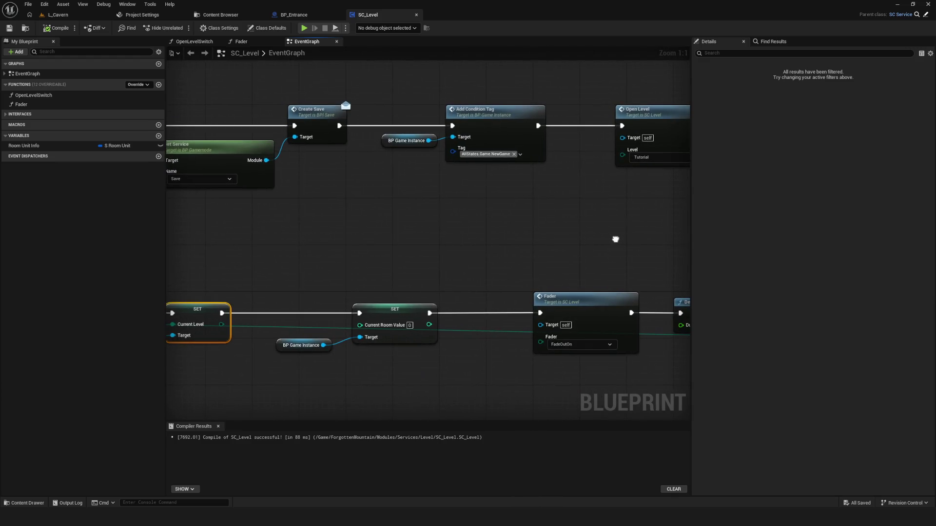
scroll(580, 240, down, 3)
mouse_move(422, 220)
mouse_down()
mouse_move(550, 234)
mouse_move(224, 204)
mouse_move(550, 214)
mouse_up()
scroll(225, 204, up, 1)
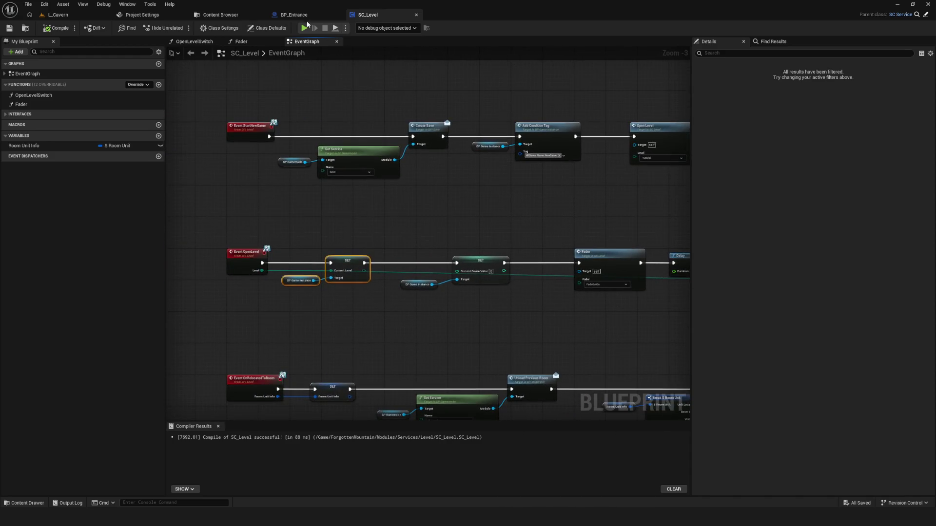
click(297, 15)
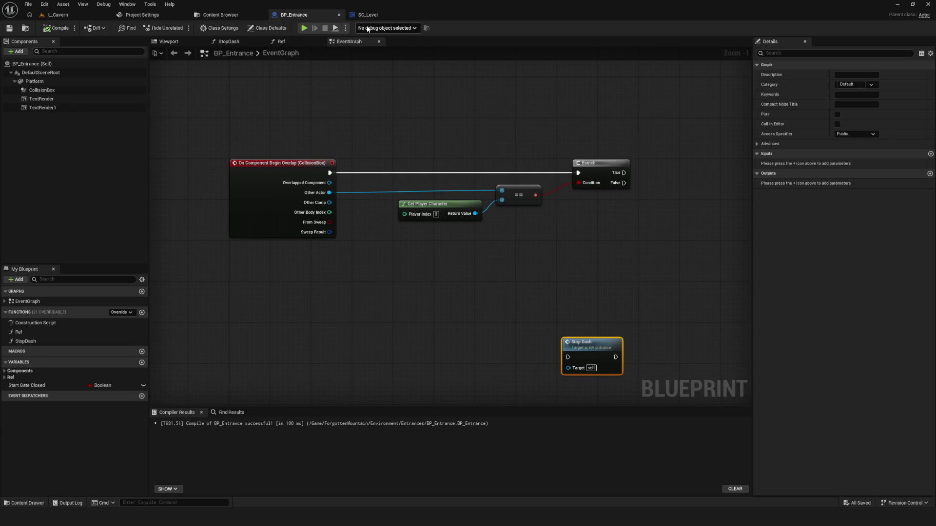
Step: Wire the Branch True output to Stop Dash, then compile and save BP_Entrance
right_click(563, 266)
mouse_move(419, 307)
mouse_down()
mouse_move(564, 115)
mouse_move(537, 123)
mouse_up()
drag(453, 137, 539, 129)
drag(478, 139, 473, 138)
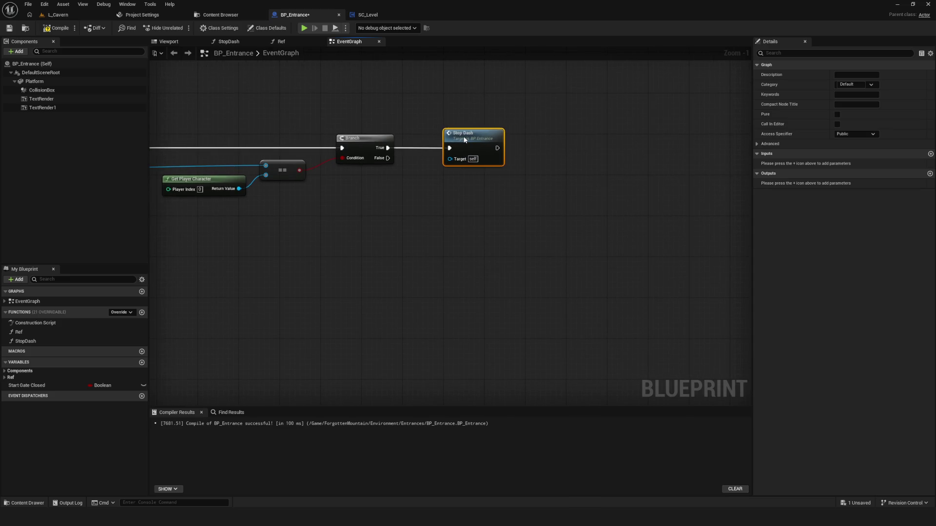
click(62, 29)
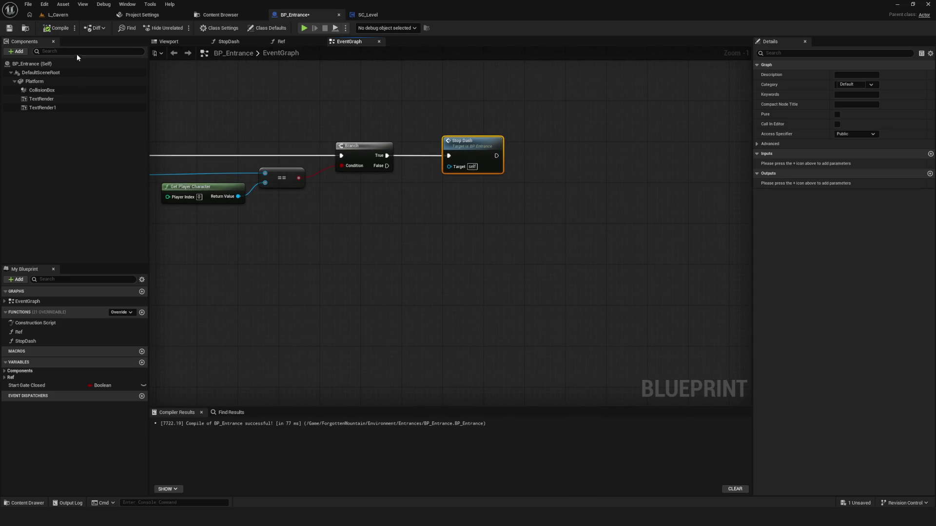
key(ctrl+s)
Step: Add a BP Gamemode reference node beside Stop Dash
mouse_move(533, 209)
mouse_down()
mouse_move(619, 219)
mouse_move(320, 192)
mouse_up()
scroll(320, 192, up, 1)
right_click(416, 218)
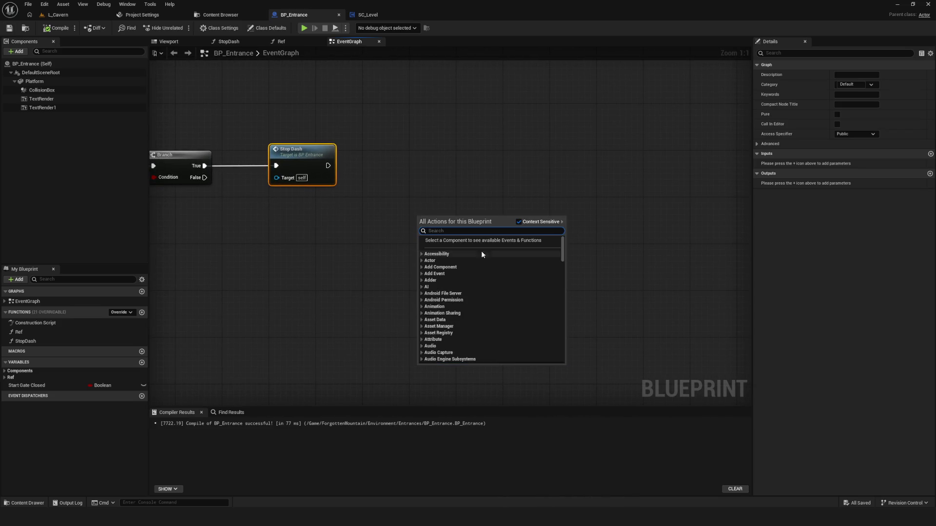
text(game)
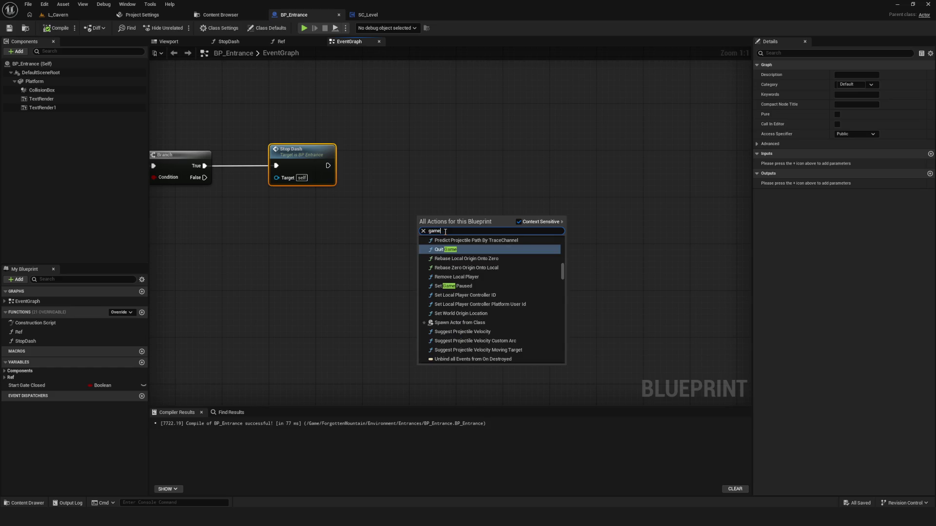
text(mode)
click(480, 350)
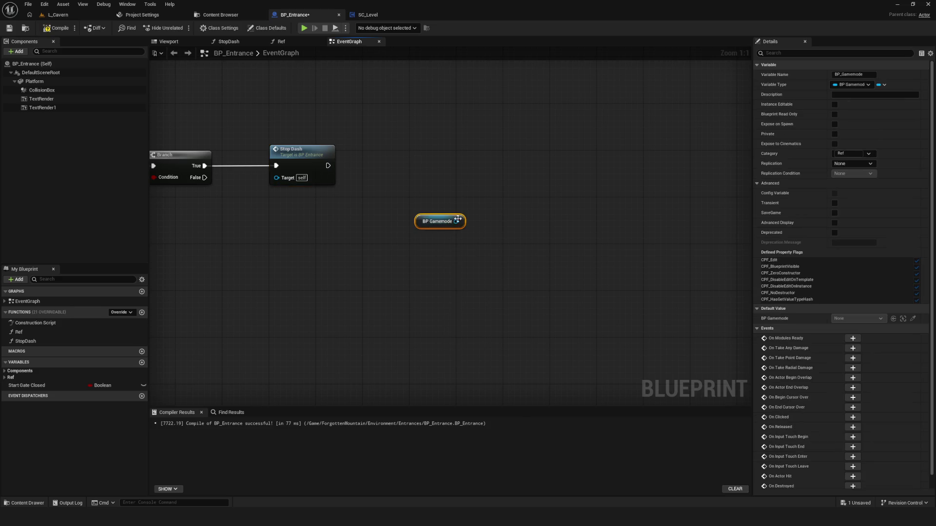
Step: Add a Get Service node fed by the BP Gamemode reference
drag(458, 219, 546, 213)
text(de)
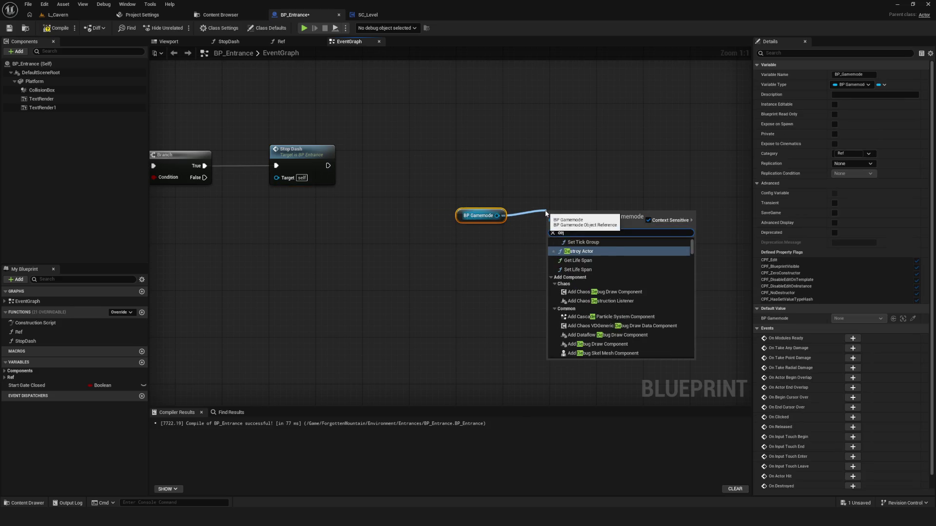
text(rvic)
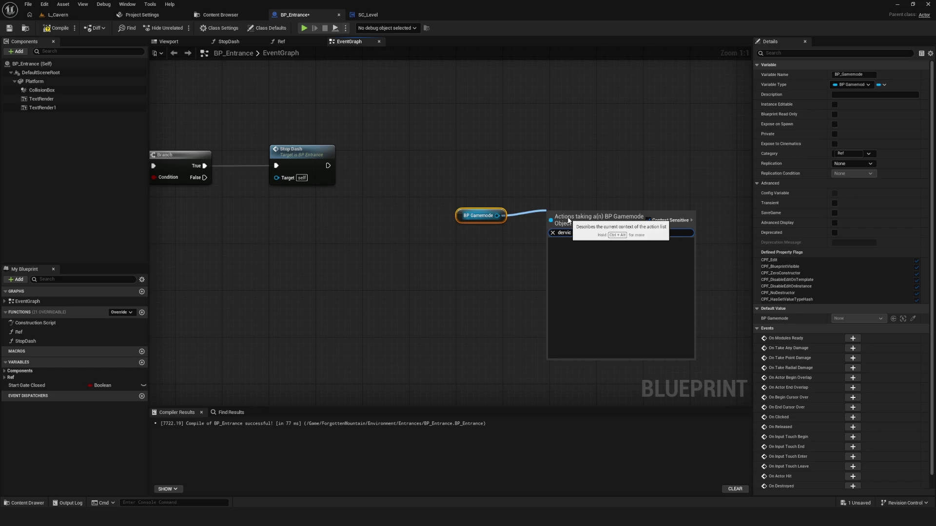
key(BackSpace)
key(BackSpace)
key(BackSpace)
text(serv)
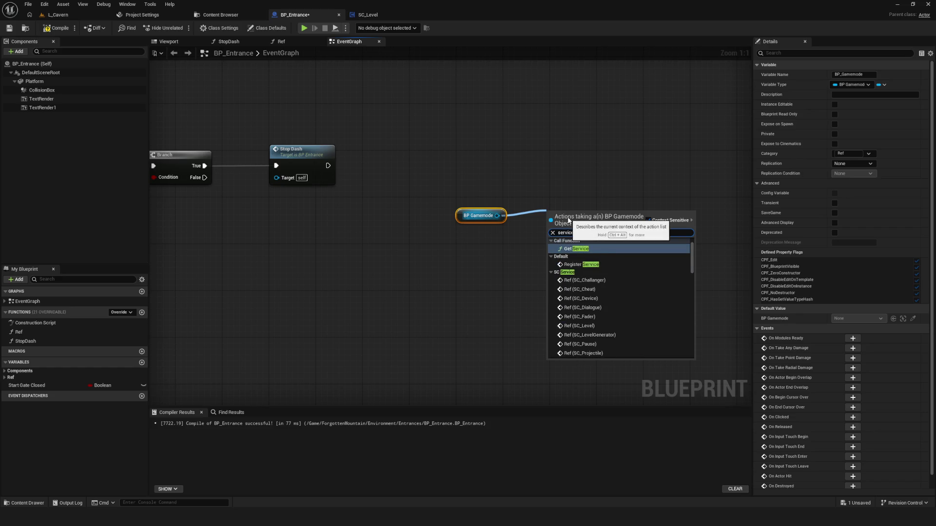
click(583, 249)
click(590, 248)
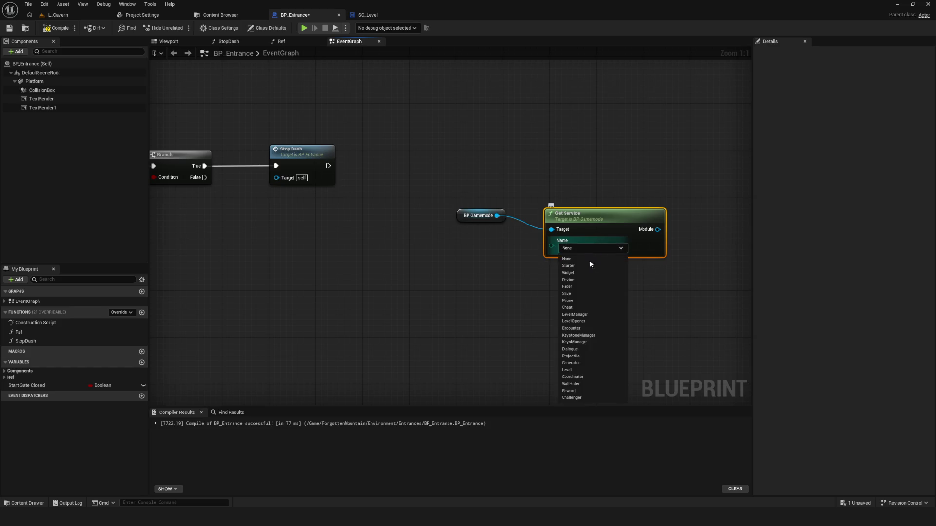
Step: Set Get Service's Name to Level and add an Open Level (Message) call from its Module
click(567, 370)
mouse_move(572, 229)
mouse_down()
mouse_move(382, 237)
mouse_move(367, 218)
mouse_move(354, 231)
mouse_up()
drag(438, 231, 495, 166)
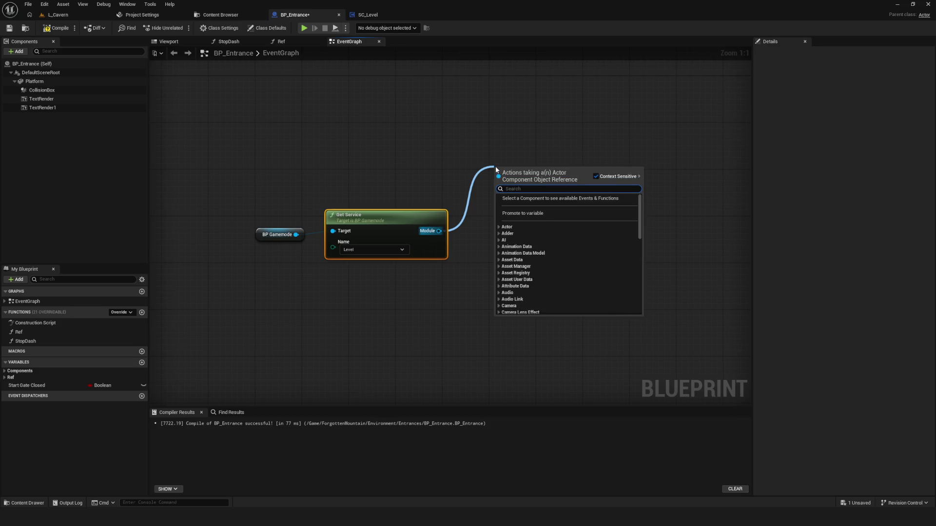
text(Open)
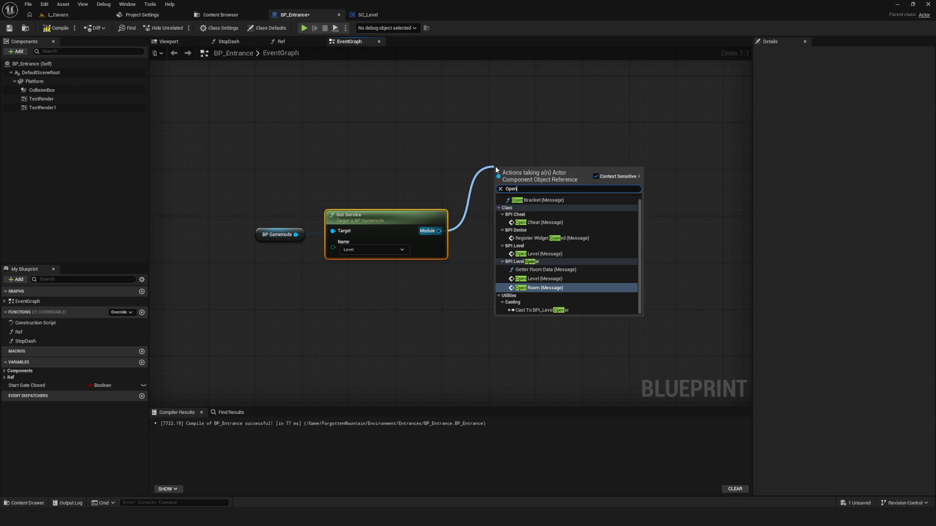
text(Level)
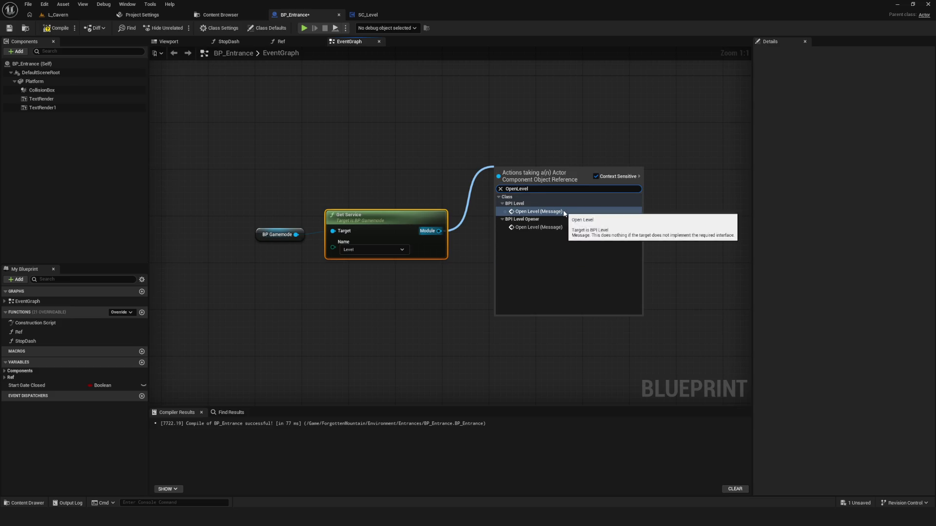
click(567, 213)
Step: Run Open Level after Stop Dash and arrange the service and Open Level nodes
mouse_move(322, 175)
mouse_down()
mouse_move(751, 175)
mouse_move(659, 178)
mouse_up()
mouse_move(714, 166)
mouse_down()
mouse_move(665, 175)
mouse_move(681, 168)
mouse_up()
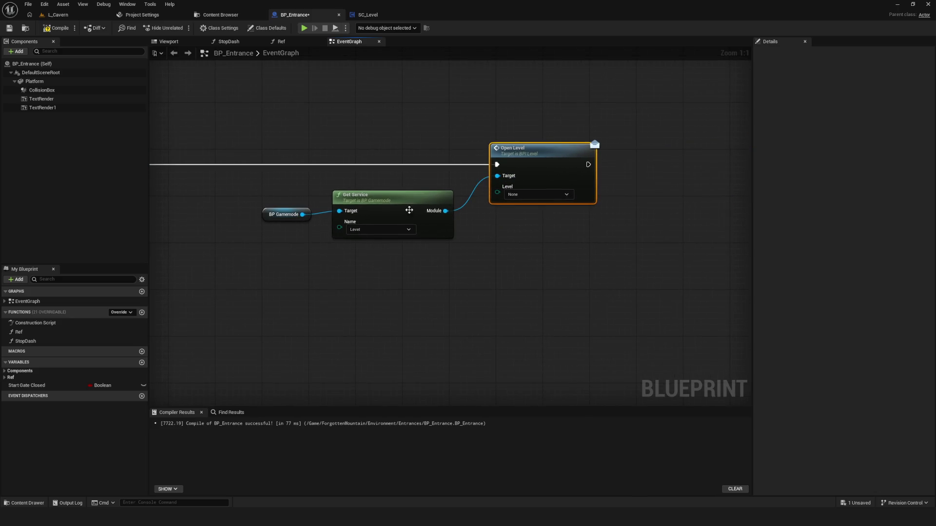
mouse_move(253, 187)
mouse_down()
mouse_move(390, 217)
mouse_move(393, 204)
mouse_up()
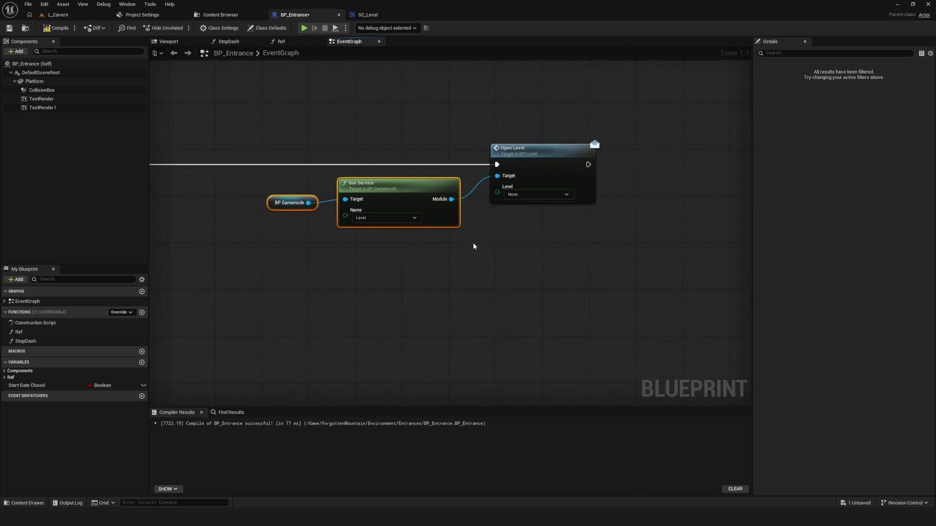
click(526, 195)
drag(394, 267, 469, 265)
click(580, 193)
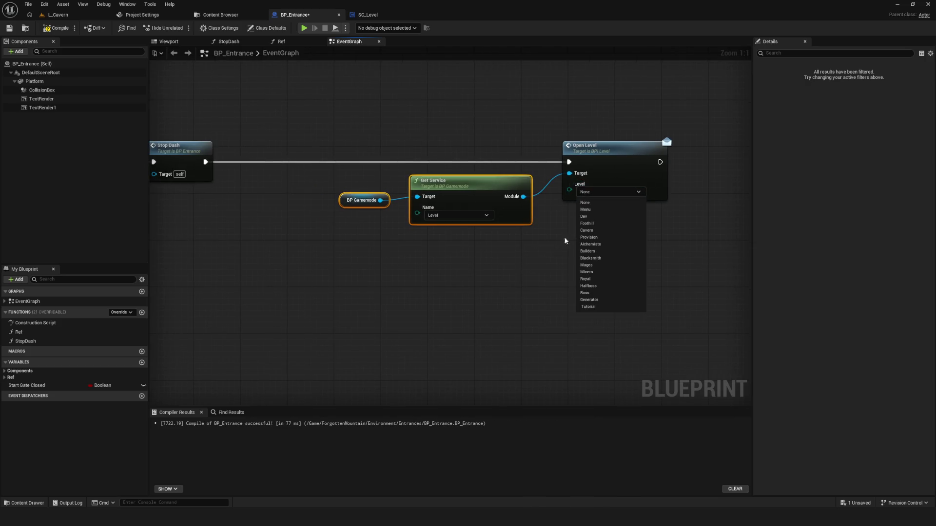
drag(568, 190, 498, 297)
Step: Promote Open Level's Level input to a variable that is Instance Editable and Exposed on Spawn
click(544, 344)
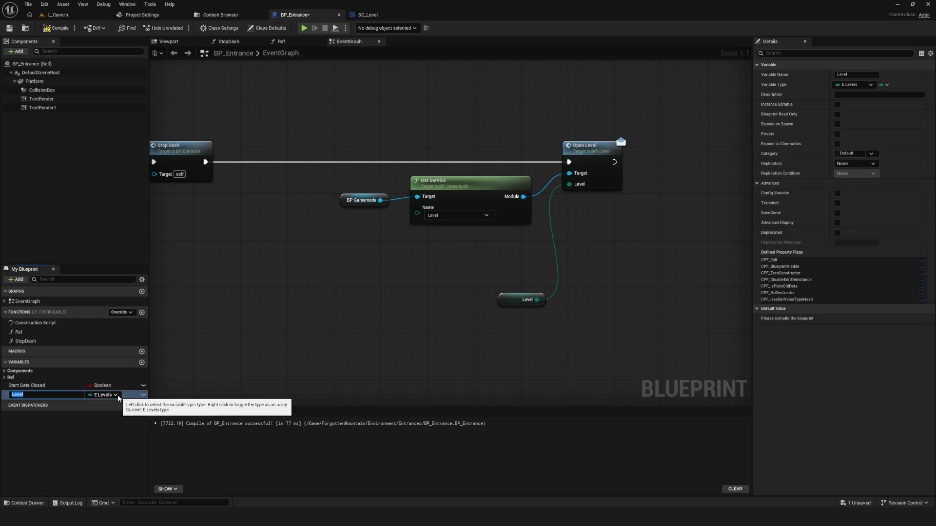
click(143, 395)
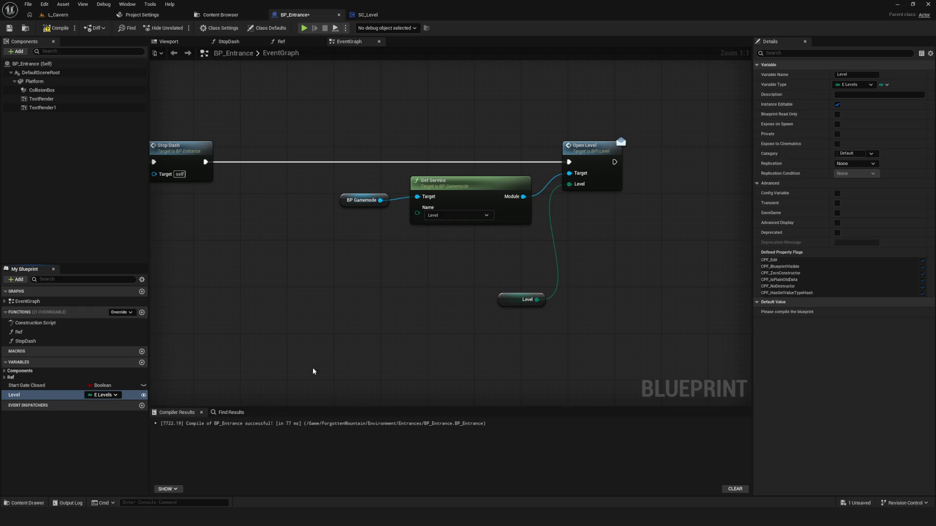
click(837, 125)
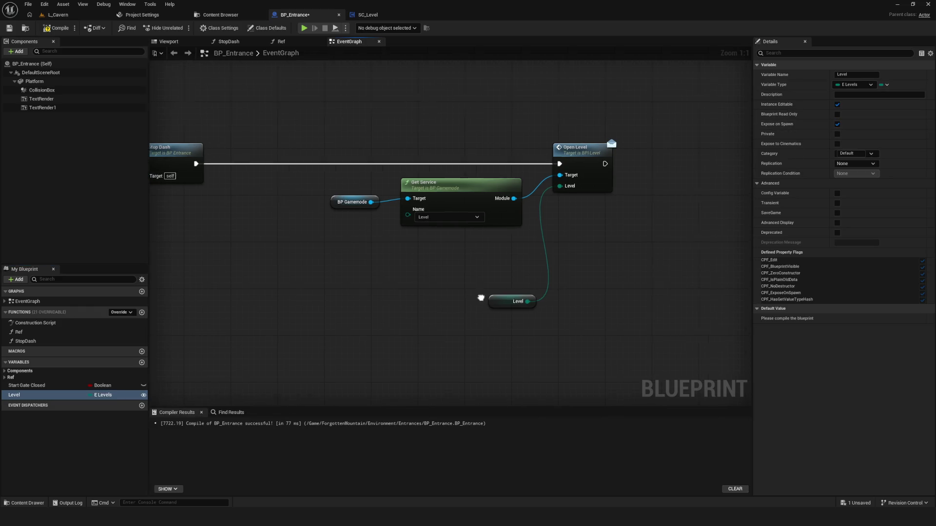
mouse_move(504, 298)
mouse_down()
mouse_move(480, 283)
mouse_move(481, 258)
mouse_up()
drag(609, 267, 506, 296)
Step: Compile and save BP_Entrance
click(57, 28)
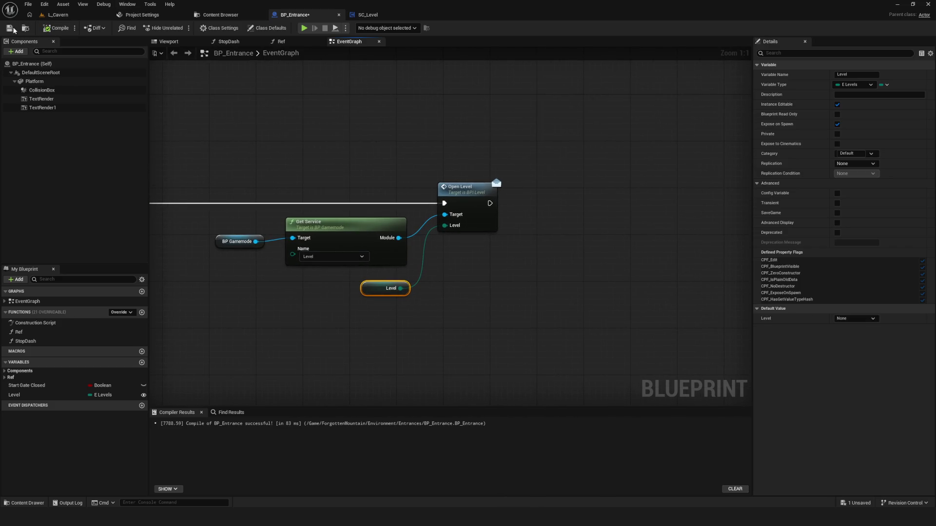
click(9, 27)
drag(342, 248, 513, 257)
scroll(514, 257, down, 5)
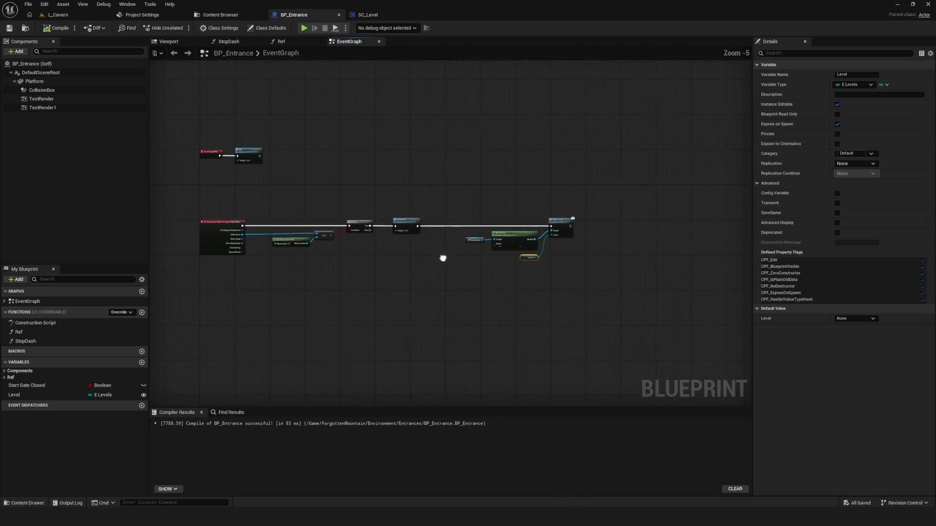
Step: Switch BP_Entrance to its Viewport and orbit to view the Entrance Class platform
drag(396, 175, 601, 302)
drag(301, 153, 301, 161)
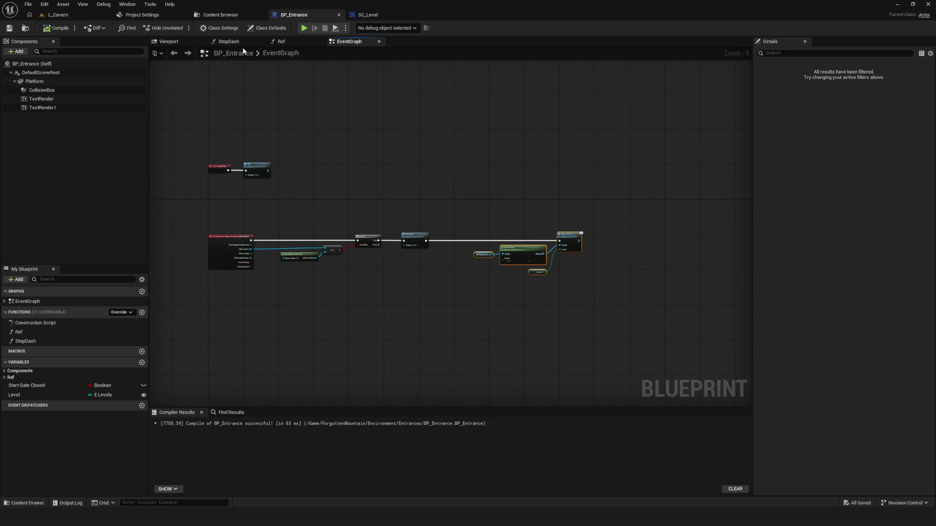
click(169, 41)
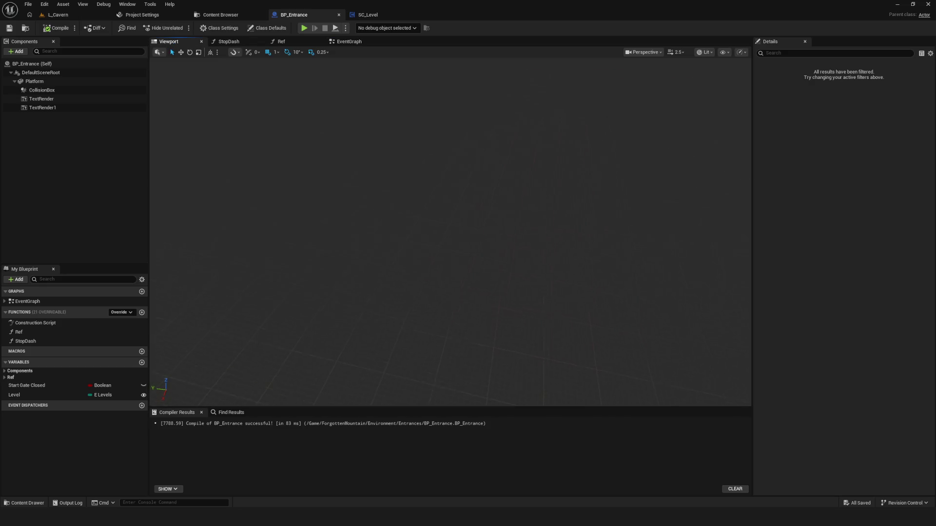
drag(388, 215, 422, 214)
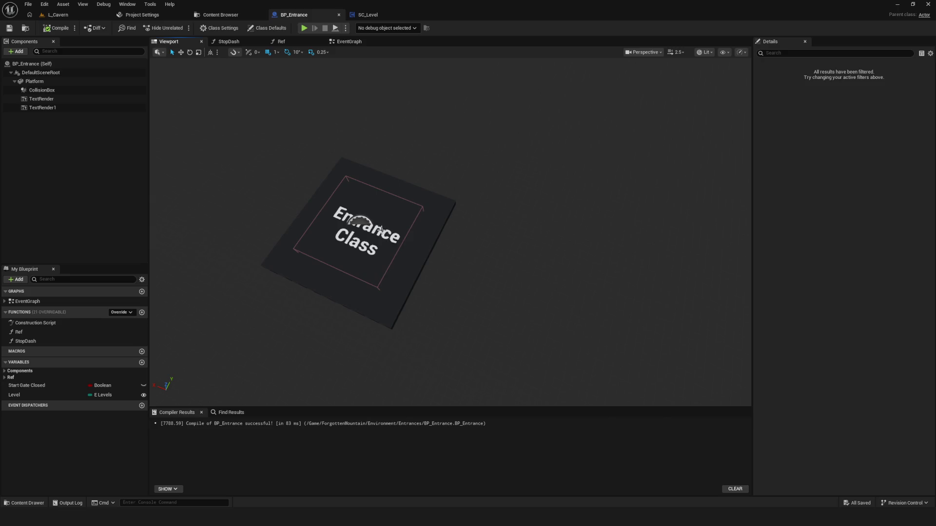